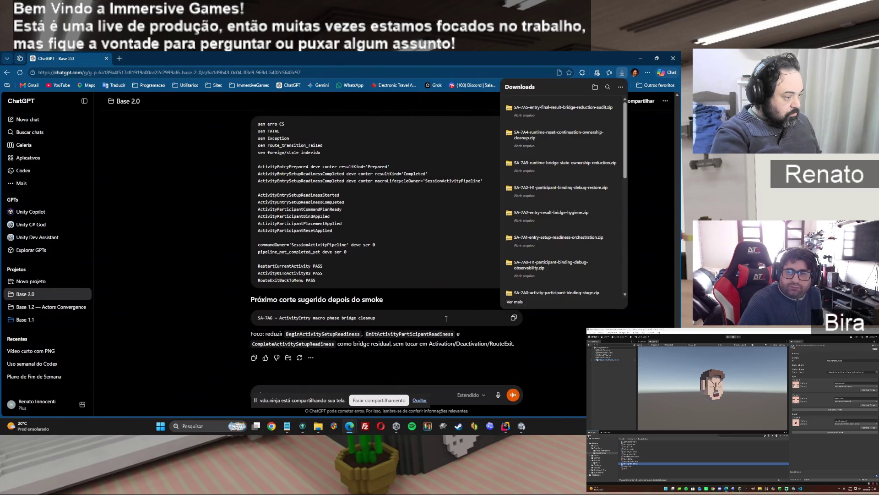
# Step: Copy NewScripts from the SA-7A5 zip into Assets/_ImmersiveGames, replacing the existing files
pyautogui.click(548, 111)
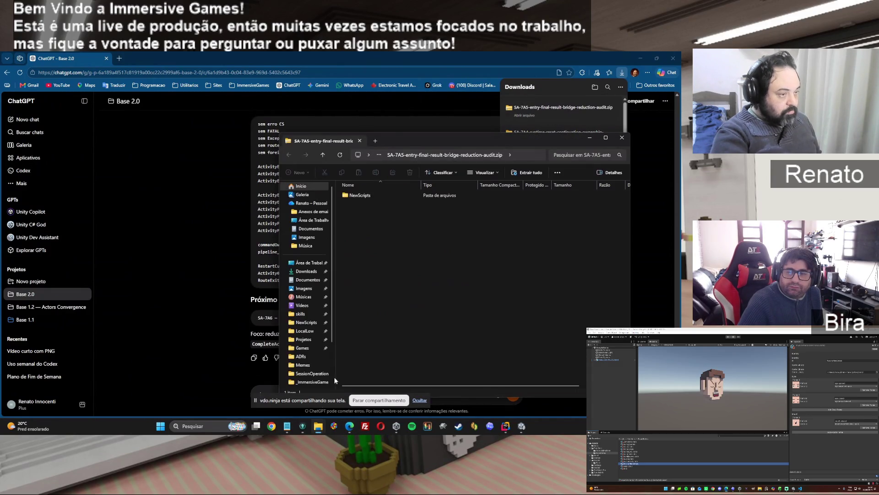
pyautogui.moveTo(318, 426)
pyautogui.click(274, 398)
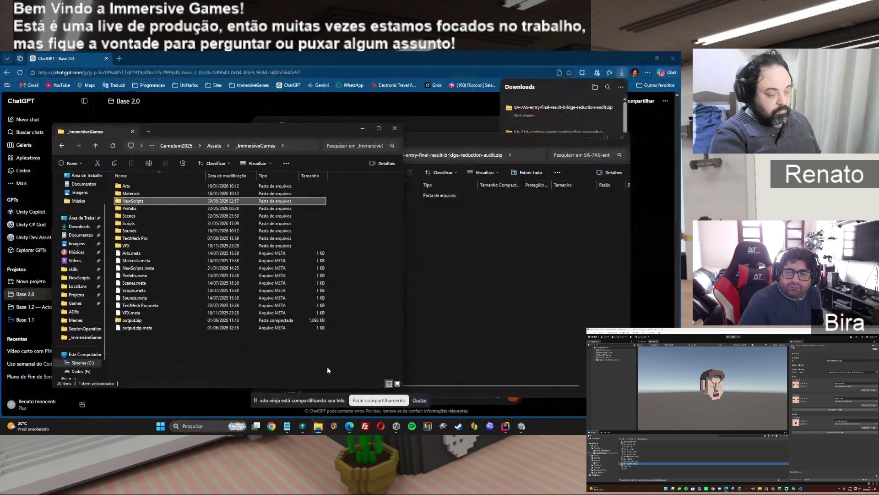
pyautogui.click(407, 210)
pyautogui.moveTo(360, 195); pyautogui.dragTo(172, 365)
pyautogui.click(315, 182)
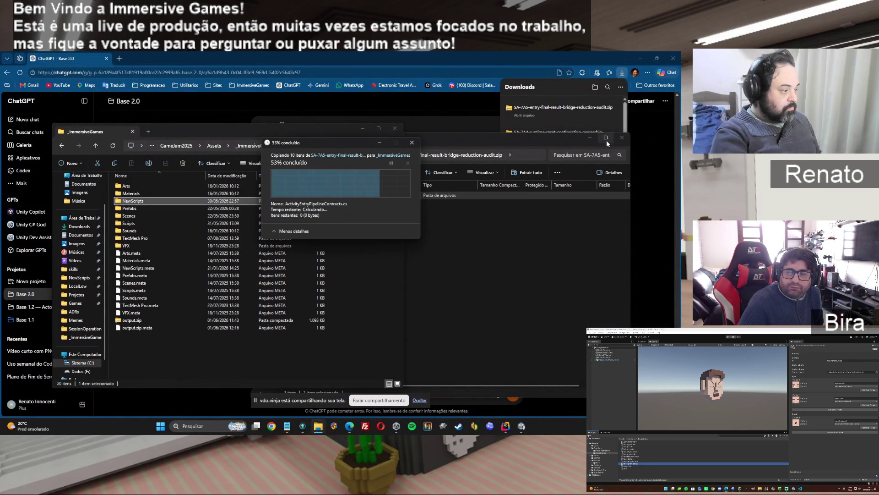
pyautogui.click(621, 137)
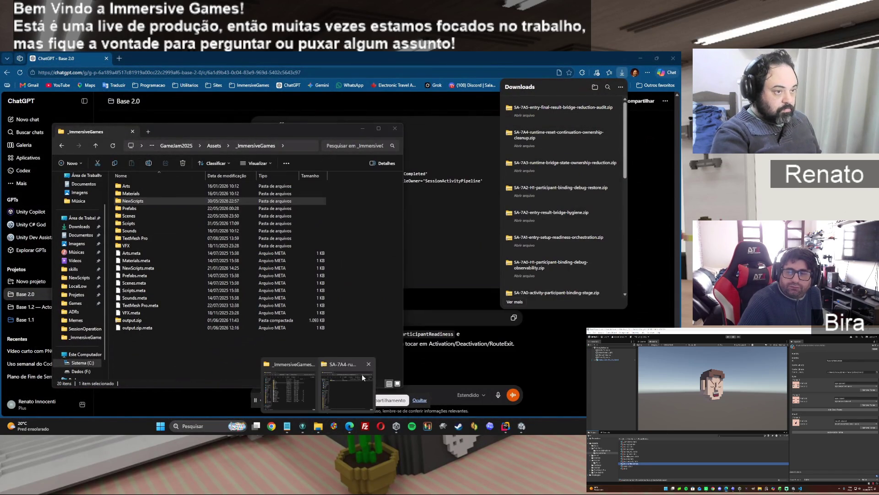
pyautogui.click(522, 426)
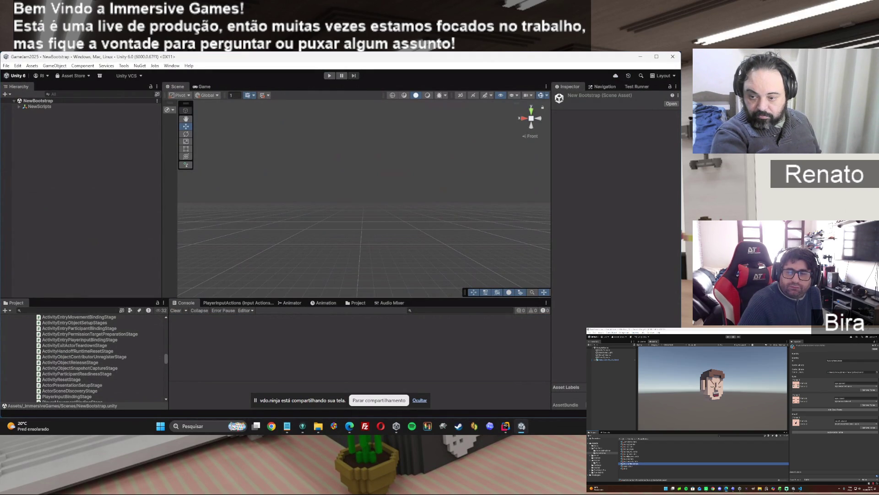
# Step: Let the imported scripts recompile in Unity, then enter Play mode on NewBootstrap
pyautogui.hotkey('alt', 'Tab')
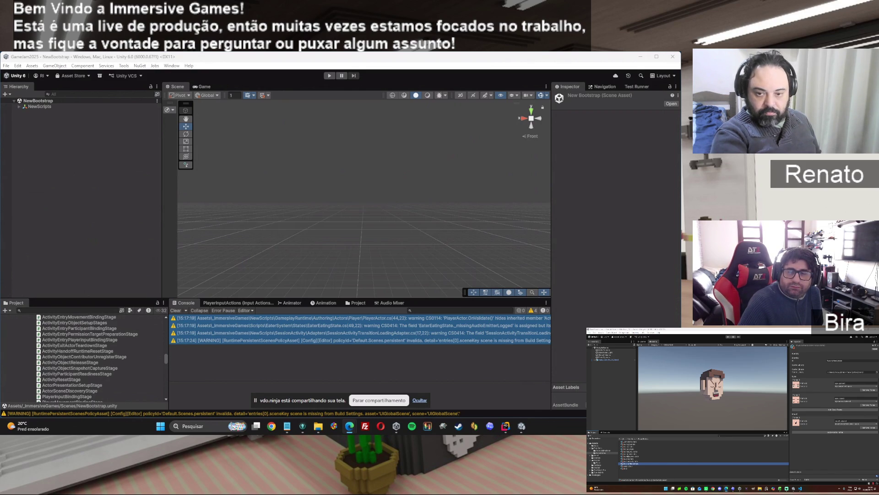
pyautogui.click(326, 77)
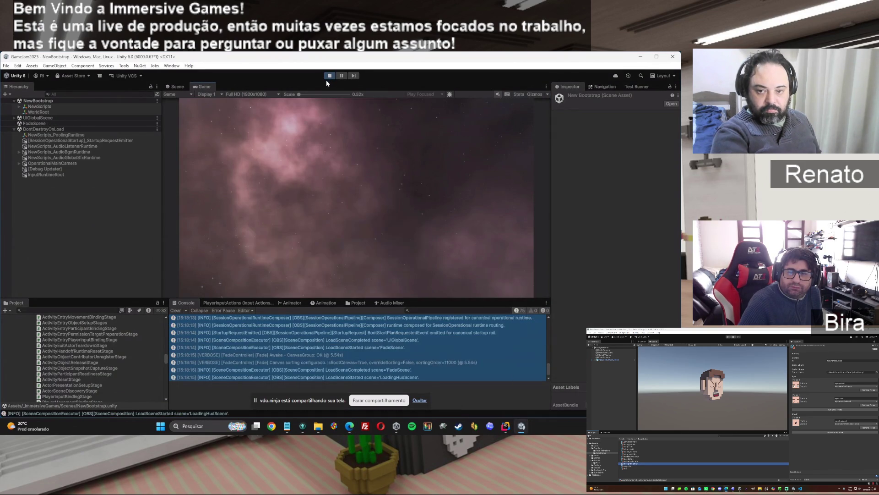
# Step: In the Test sandbox, run Session Activity activation, restart, completion, and player and object resets
pyautogui.click(292, 196)
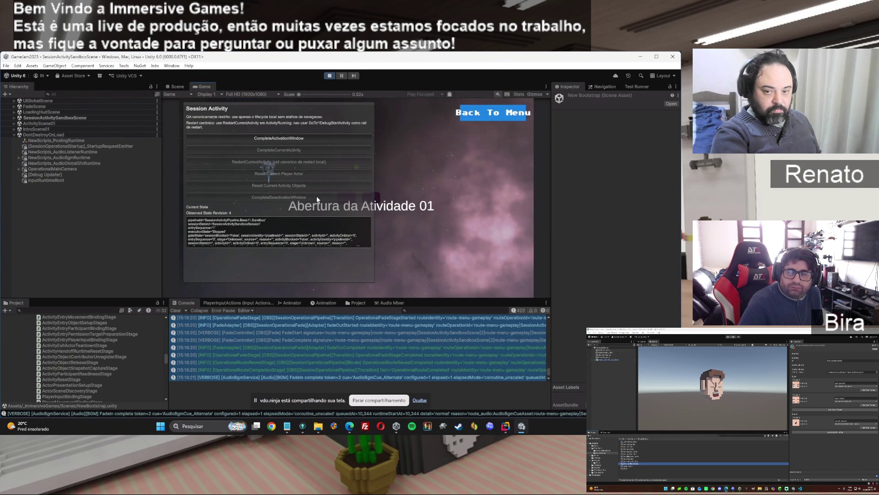
pyautogui.click(320, 138)
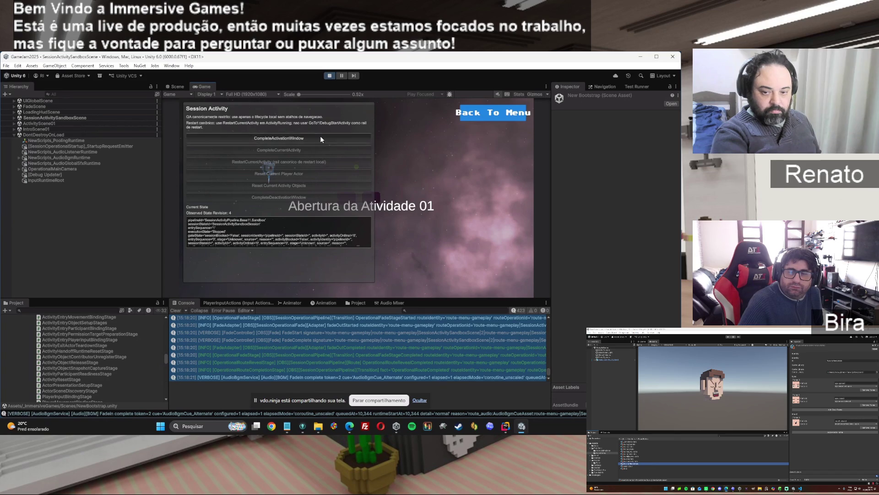
pyautogui.click(314, 162)
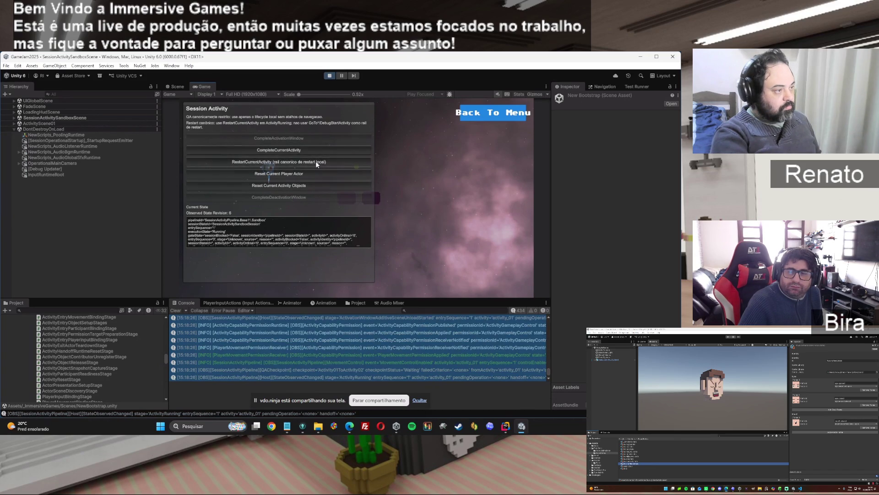
pyautogui.click(302, 198)
pyautogui.click(304, 136)
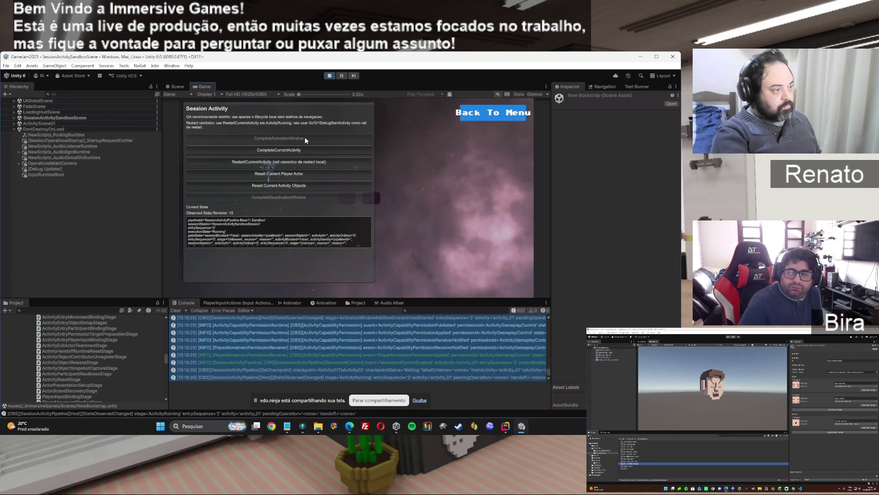
pyautogui.click(298, 148)
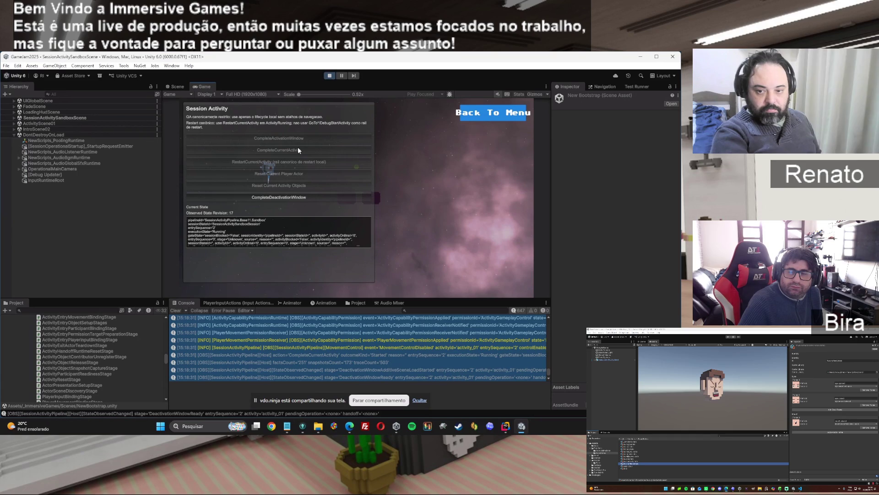
pyautogui.click(283, 197)
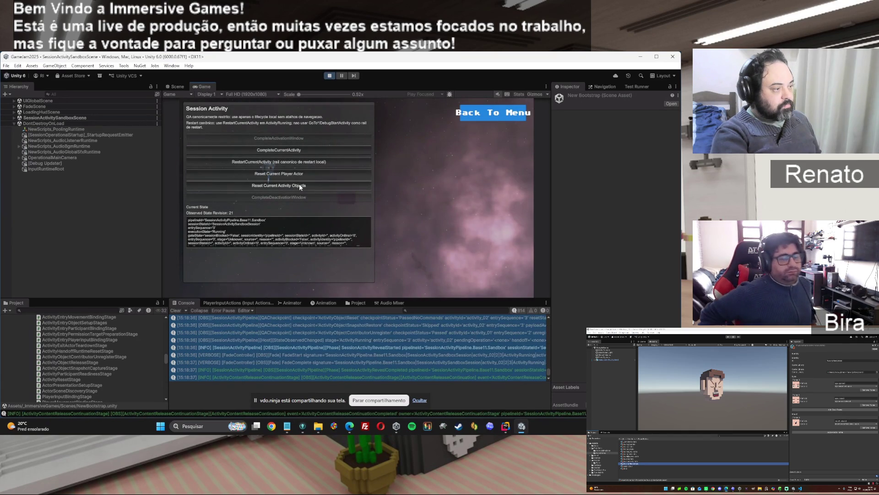
pyautogui.click(293, 174)
pyautogui.click(293, 185)
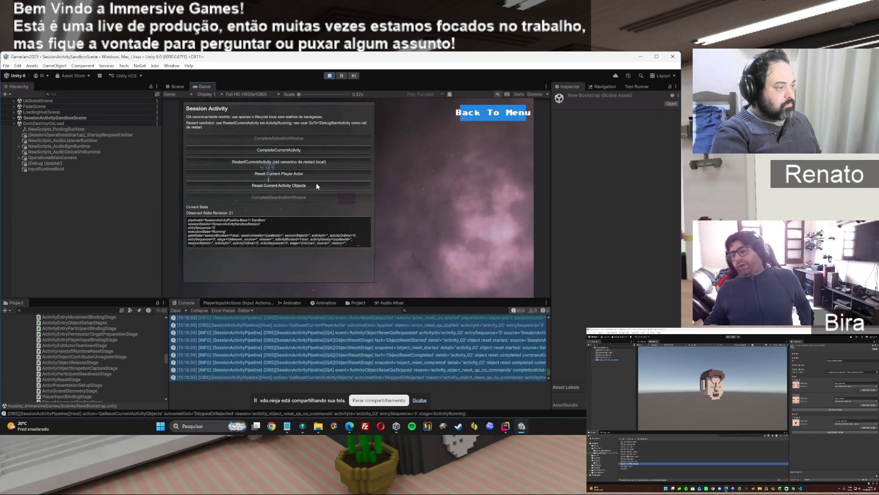
# Step: Go back to the main menu, select all console logs, and stop Play mode
pyautogui.click(505, 113)
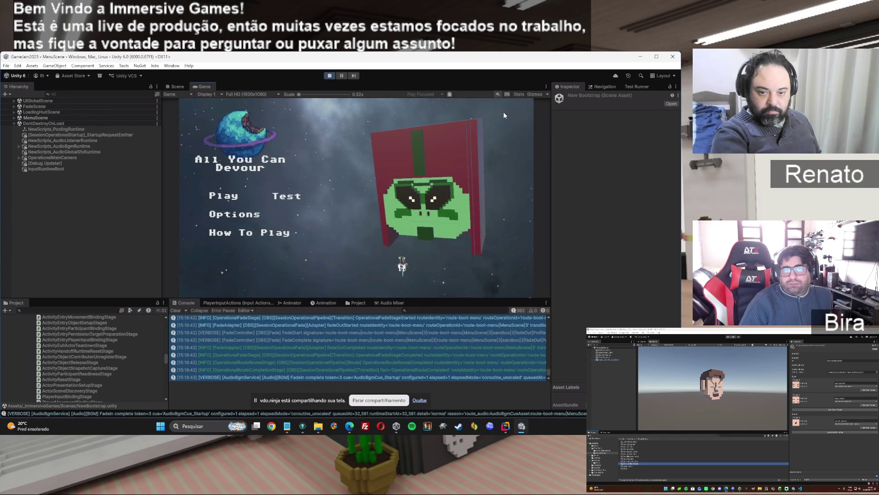
pyautogui.click(338, 333)
pyautogui.hotkey('ctrl', 'a')
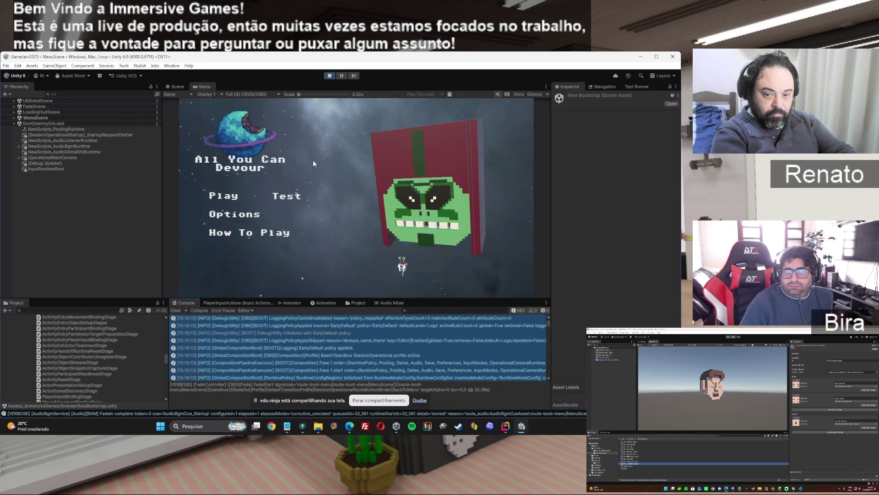
pyautogui.click(330, 75)
# Step: Send ChatGPT the message 'implemente' with the pasted Unity console log
pyautogui.moveTo(351, 425)
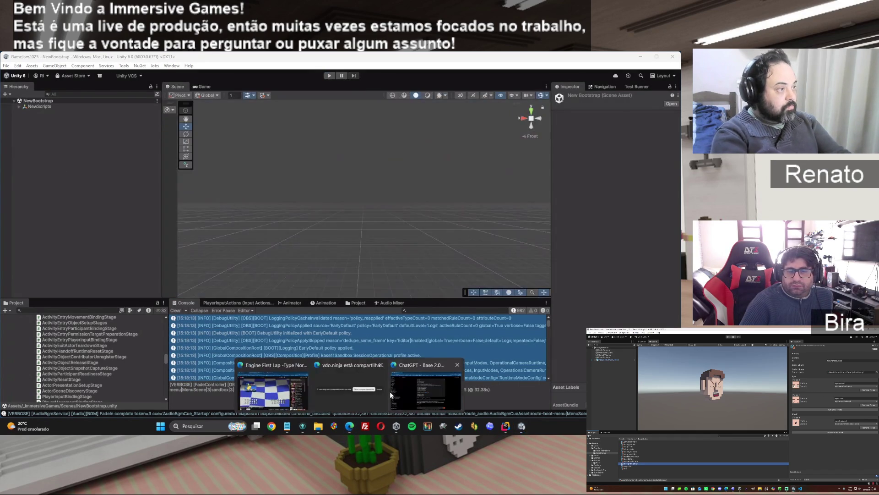
pyautogui.click(389, 397)
pyautogui.click(407, 389)
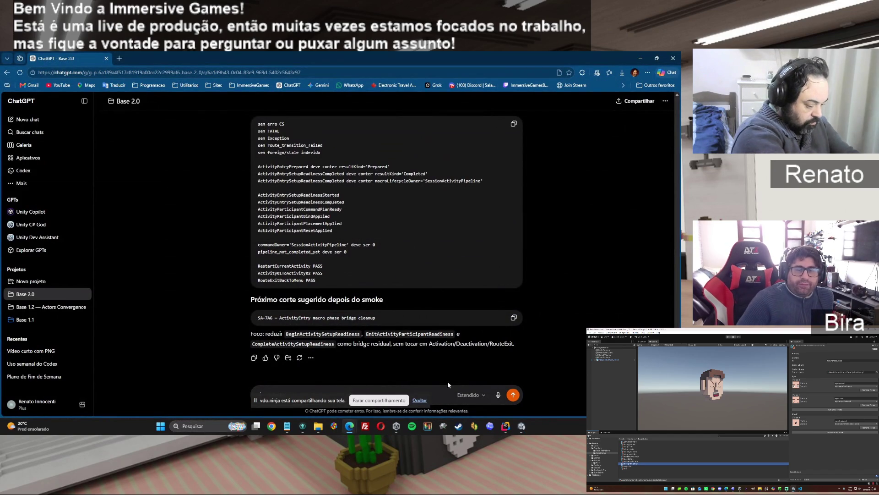
pyautogui.write('implemente')
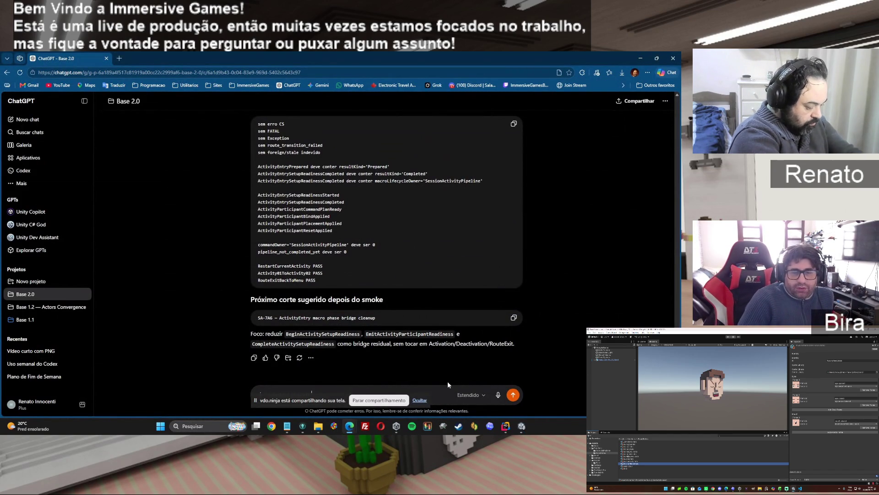
pyautogui.hotkey('ctrl', 'v')
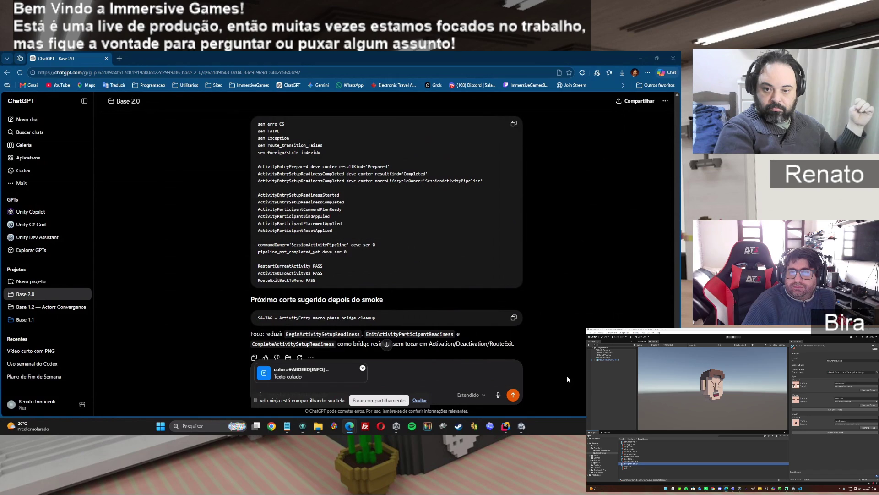
pyautogui.click(513, 394)
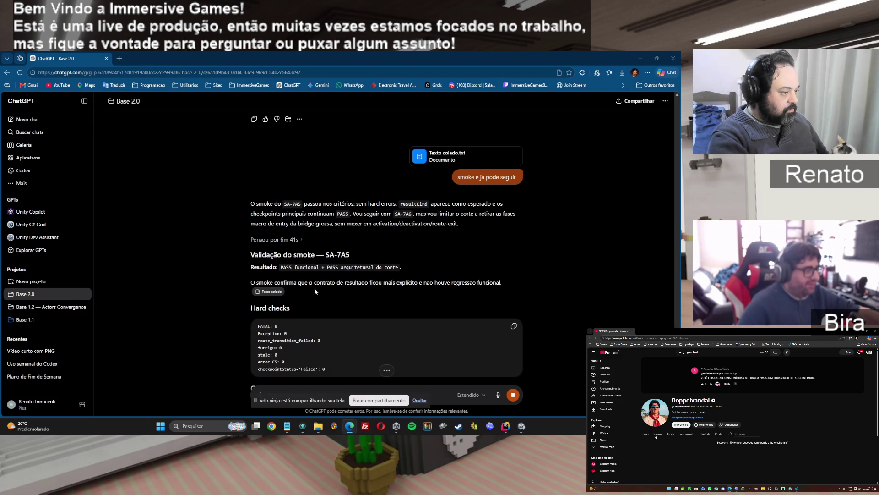
# Step: Scroll to 'Segui com SA-7A6' and download the SA-7A6 package zip
pyautogui.scroll(-1, 572, 320)
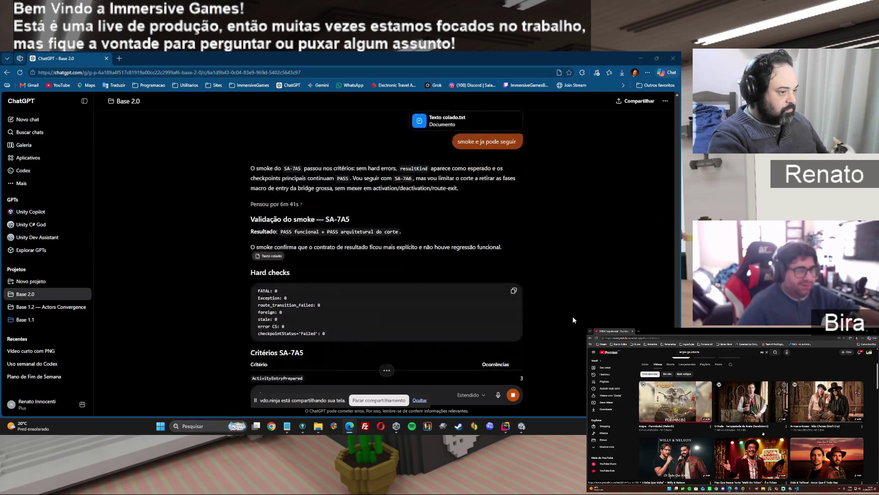
pyautogui.scroll(-5, 572, 320)
pyautogui.scroll(-1, 573, 320)
pyautogui.scroll(-3, 572, 320)
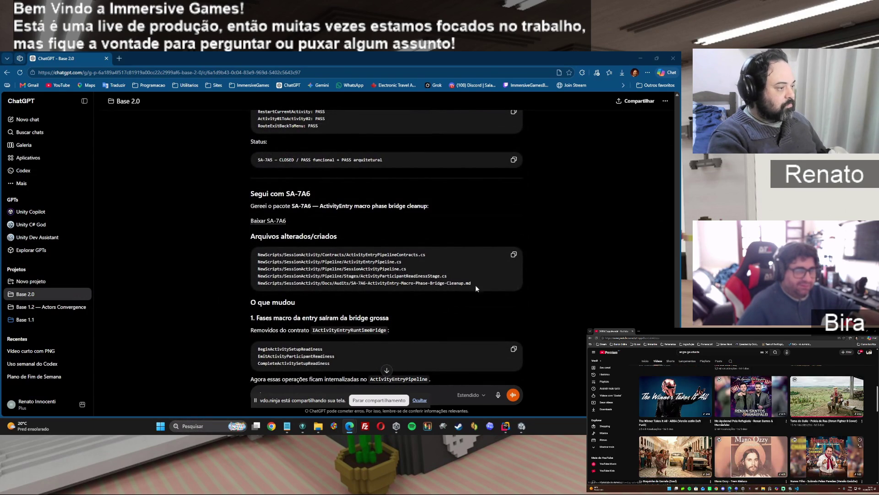
pyautogui.click(269, 221)
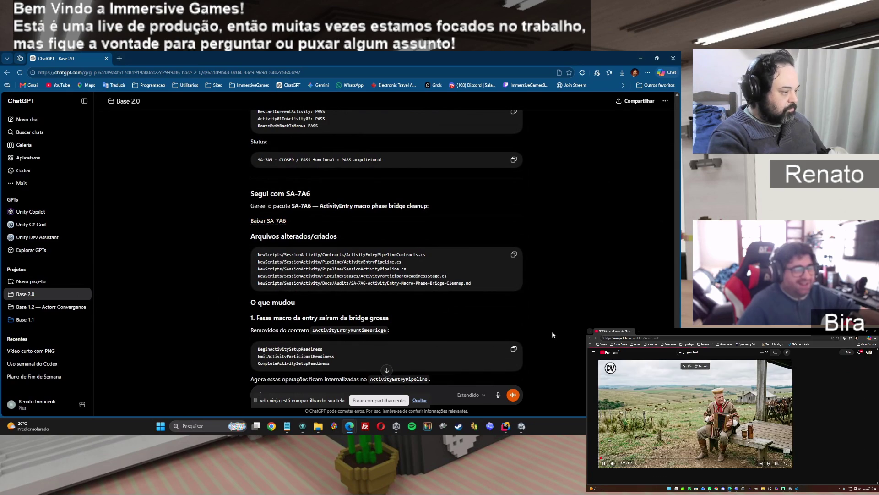
pyautogui.scroll(-2, 554, 332)
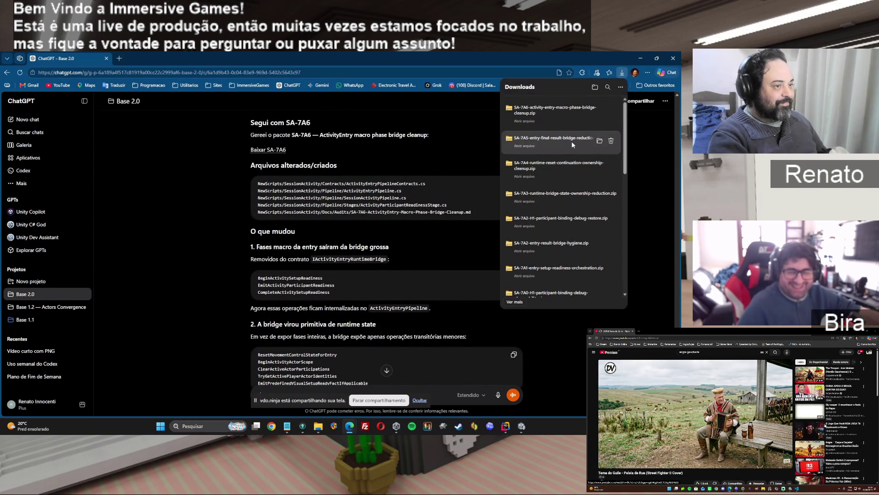
# Step: Copy NewScripts from the SA-7A6 zip into _ImmersiveGames, overwriting files in the destination
pyautogui.click(559, 110)
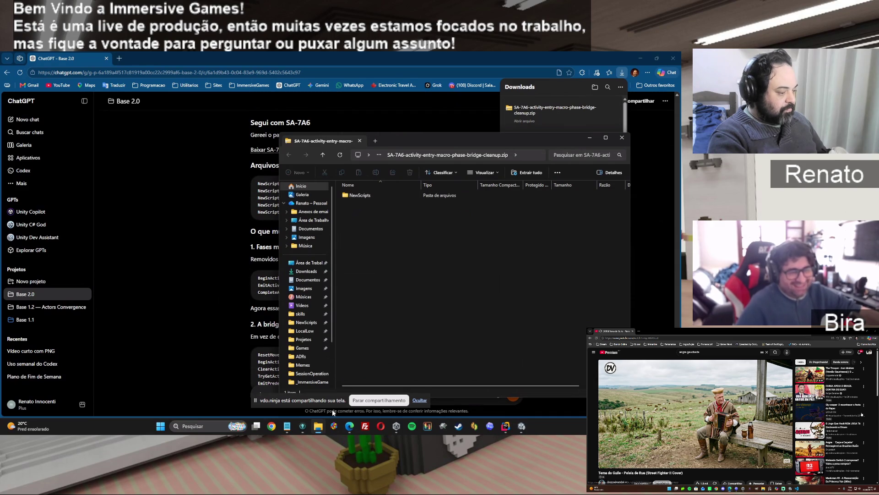
pyautogui.moveTo(318, 428)
pyautogui.click(304, 392)
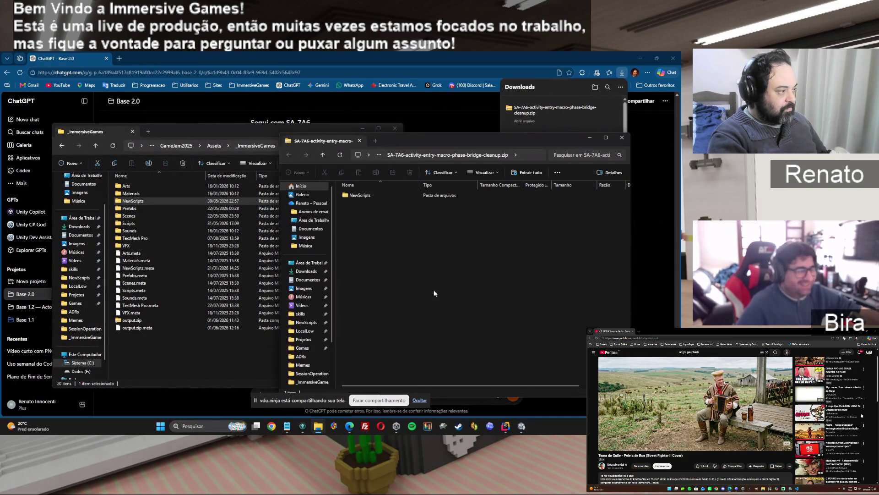
pyautogui.moveTo(366, 196); pyautogui.dragTo(188, 351)
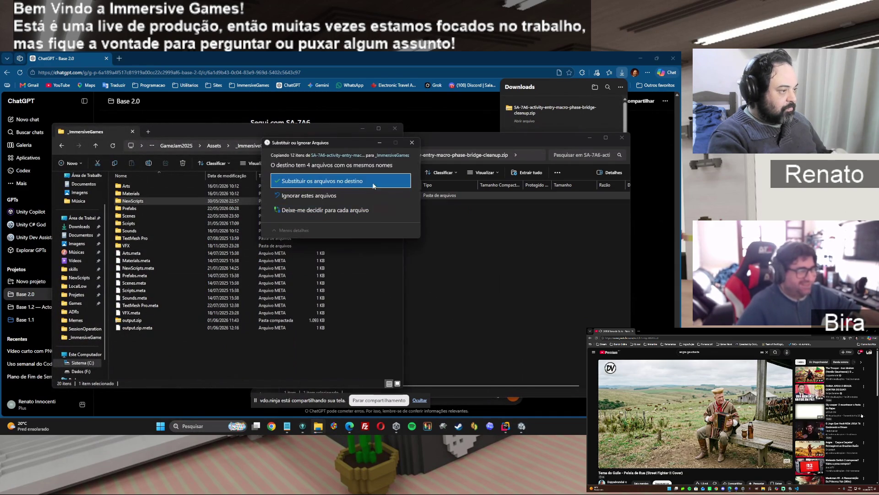
pyautogui.click(374, 185)
pyautogui.click(394, 65)
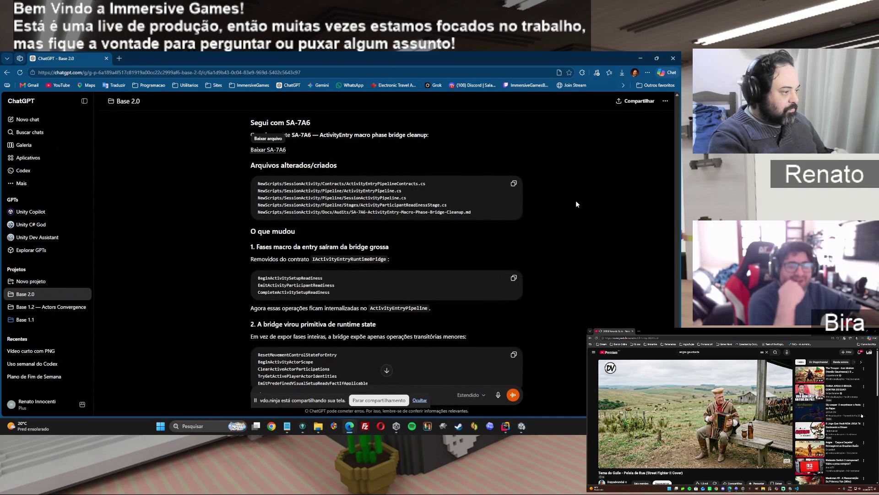
pyautogui.scroll(-2, 544, 340)
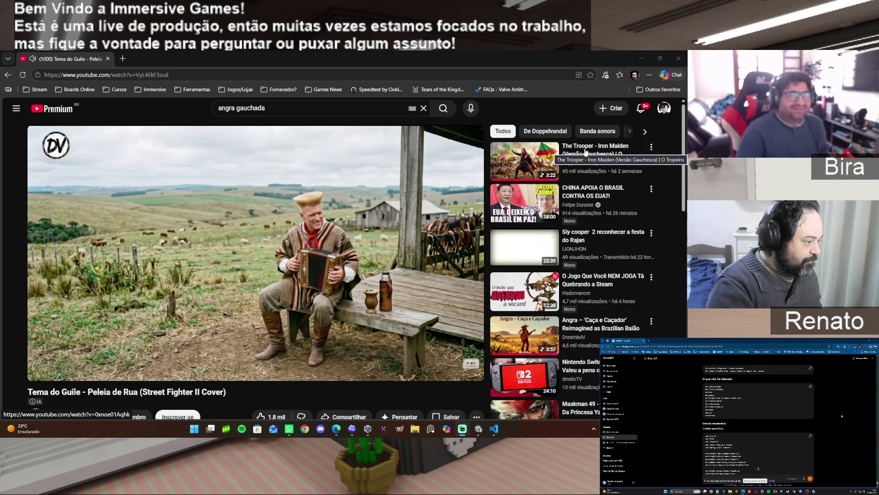
# Step: Play 'The Trooper - Iron Maiden (Versão Gauchesca)' from the YouTube sidebar recommendations
pyautogui.click(586, 153)
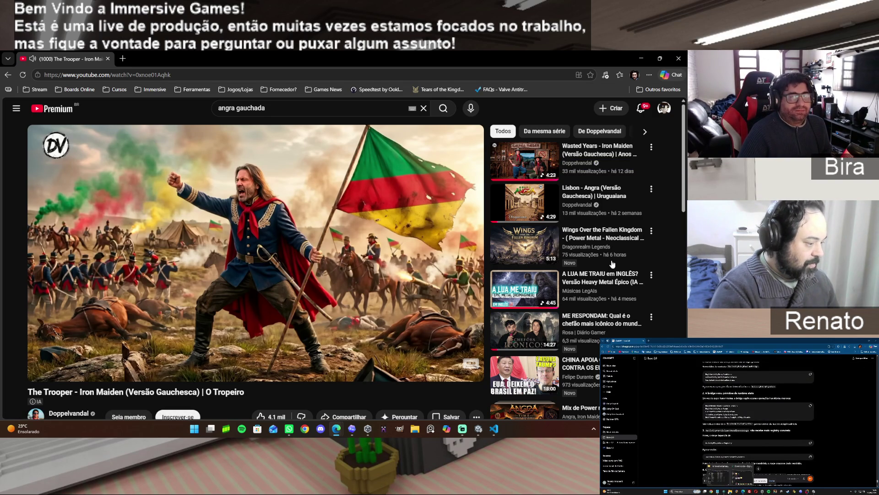
pyautogui.scroll(-2, 614, 261)
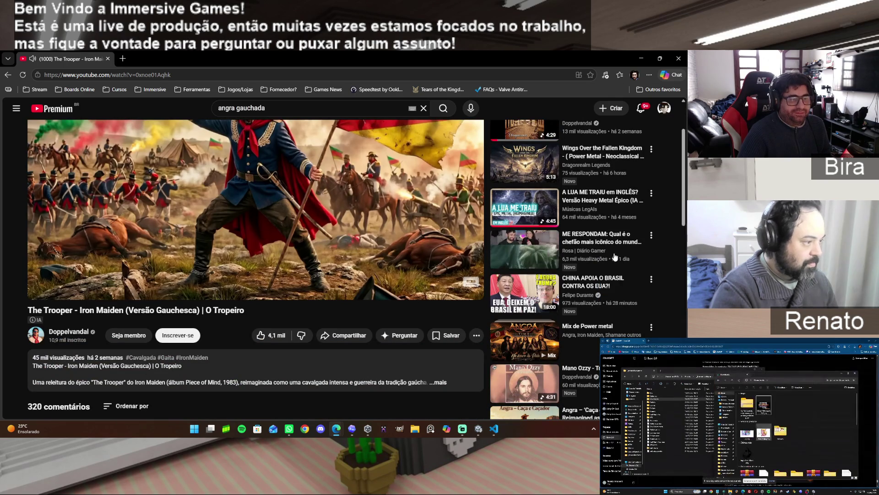
# Step: Play the 'A LUA ME TRAIU em INGLÊS? Versão Heavy Metal Épico' recommendation
pyautogui.scroll(2, 615, 257)
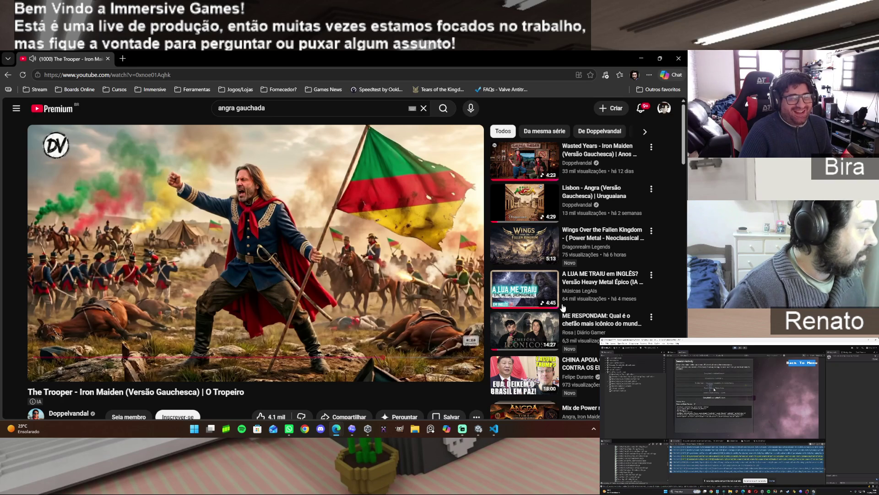
pyautogui.click(601, 281)
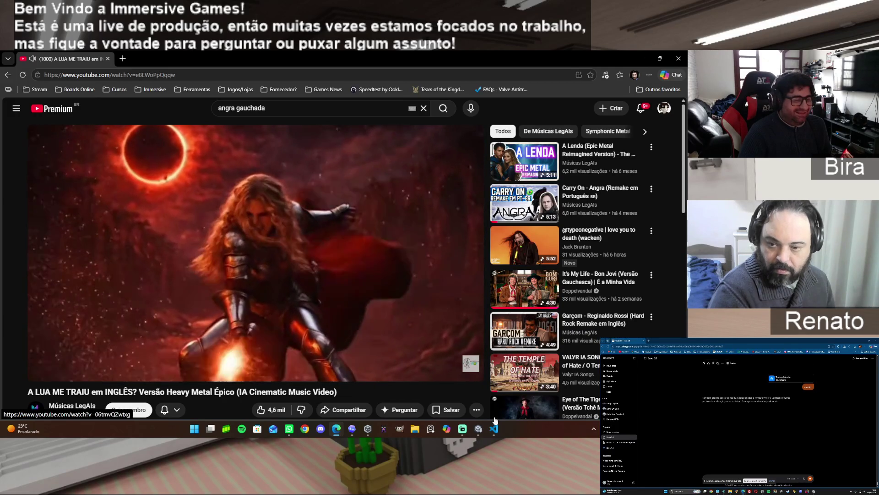
# Step: Play the Carry On Angra remake video, then return to the YouTube home feed
pyautogui.moveTo(479, 431)
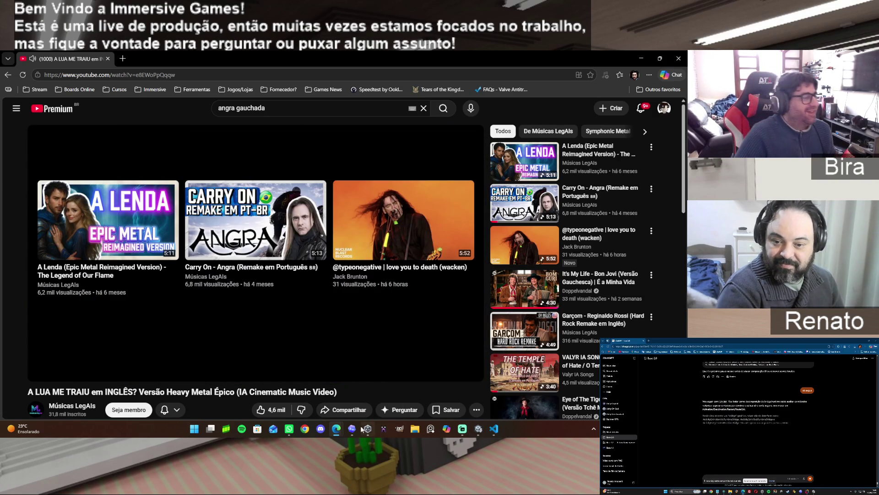
pyautogui.click(262, 208)
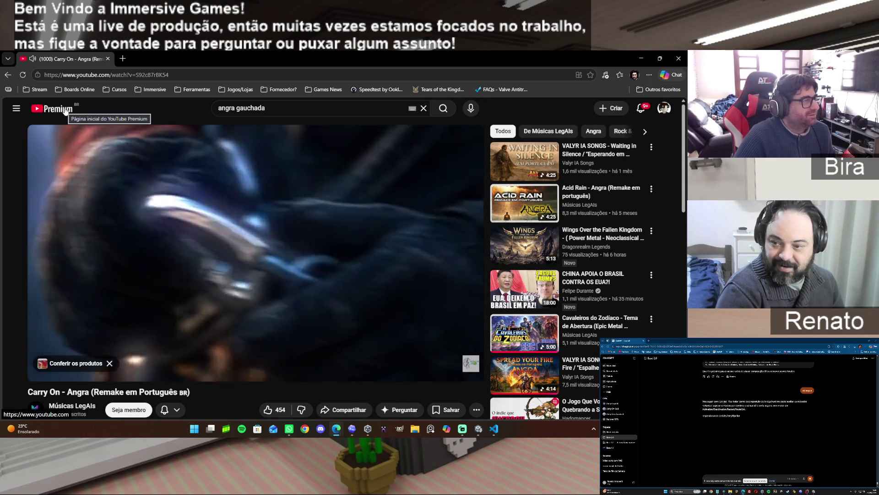
pyautogui.click(64, 109)
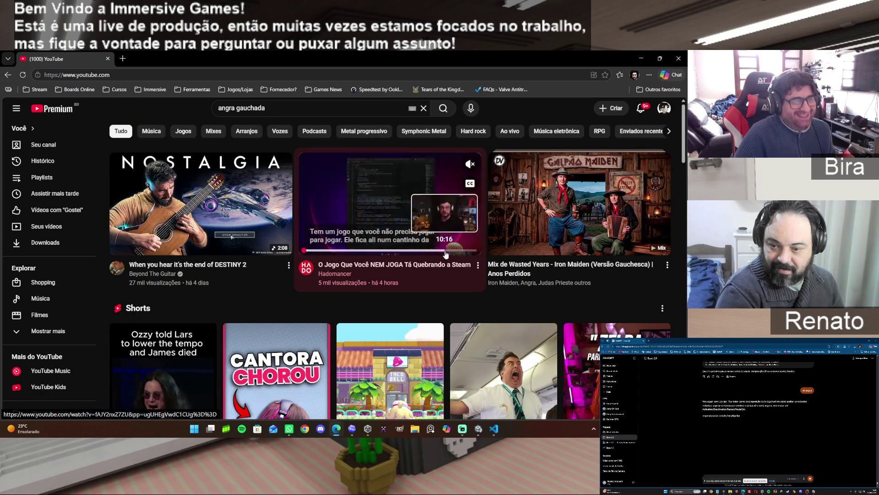
# Step: Browse the home feed and open the 'When you hear it's the end of DESTINY 2' video
pyautogui.scroll(-1, 391, 320)
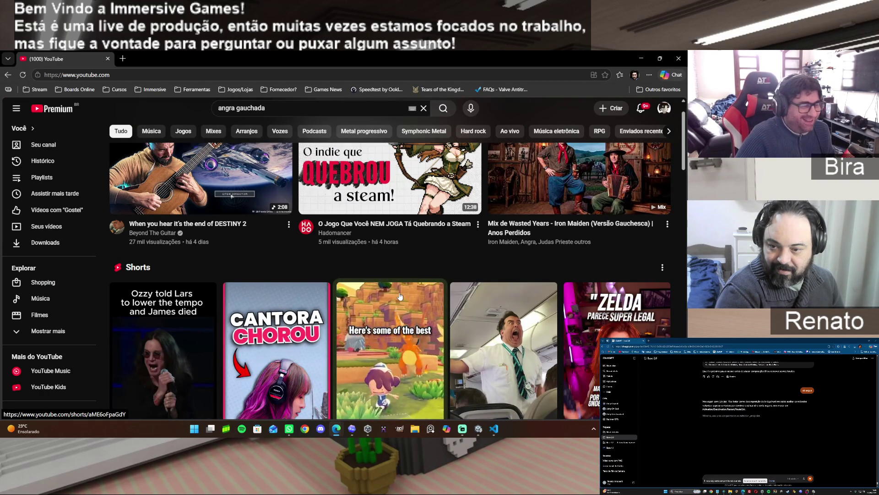
pyautogui.scroll(-1, 392, 302)
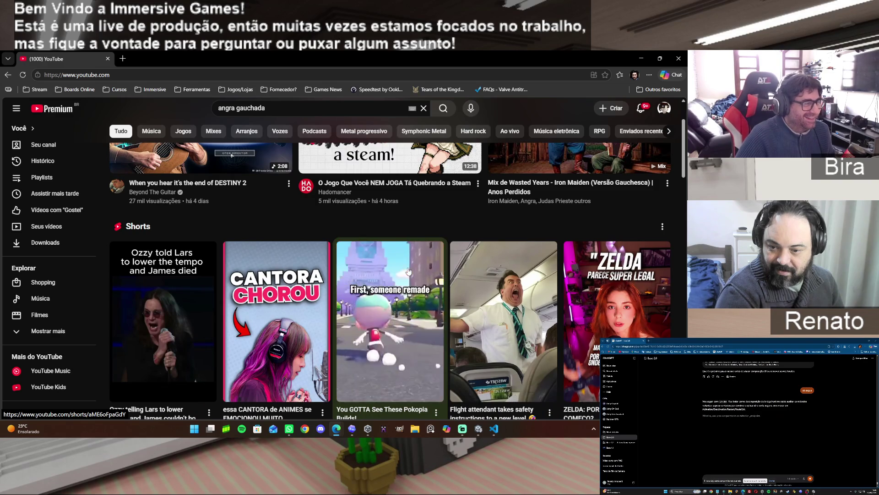
pyautogui.scroll(2, 411, 268)
pyautogui.moveTo(409, 272)
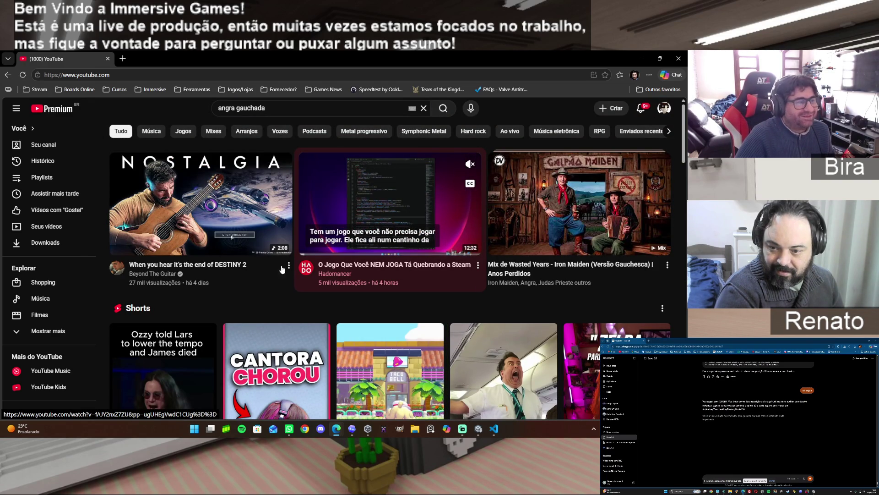
pyautogui.click(192, 212)
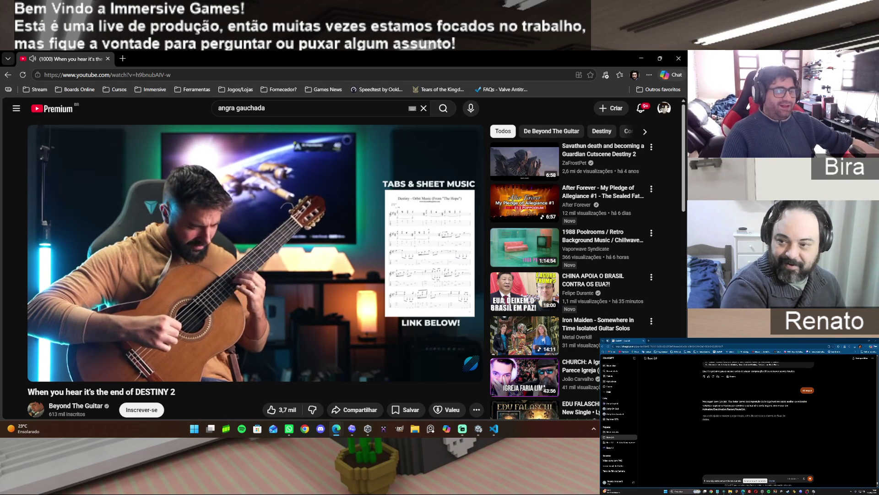
# Step: Watch the DESTINY 2 guitar video, skim its comments, then clear the search box
pyautogui.moveTo(346, 322)
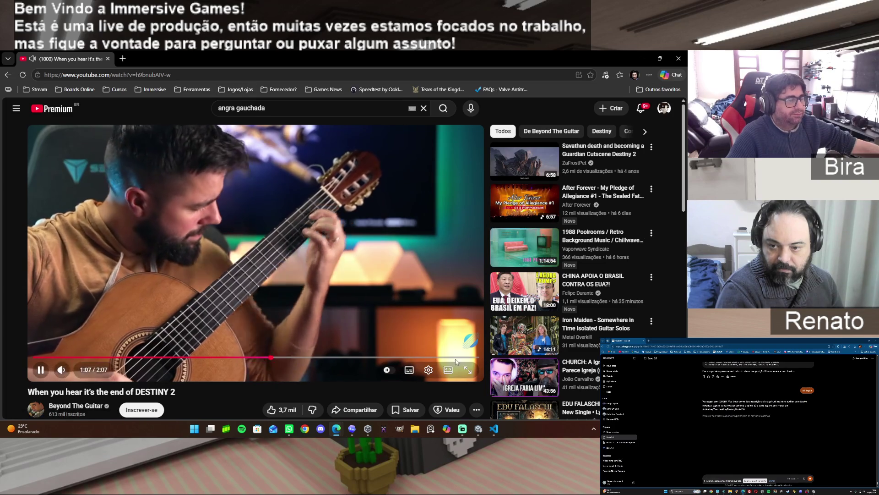
pyautogui.scroll(-3, 671, 297)
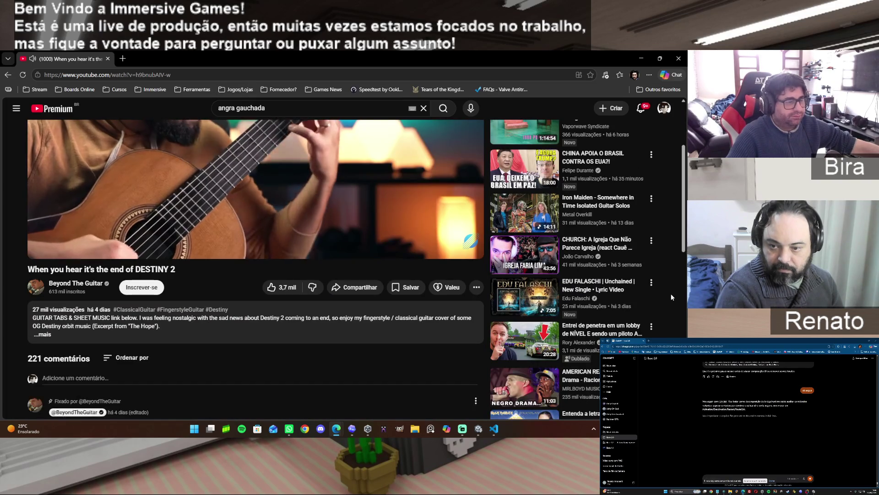
pyautogui.scroll(-3, 672, 297)
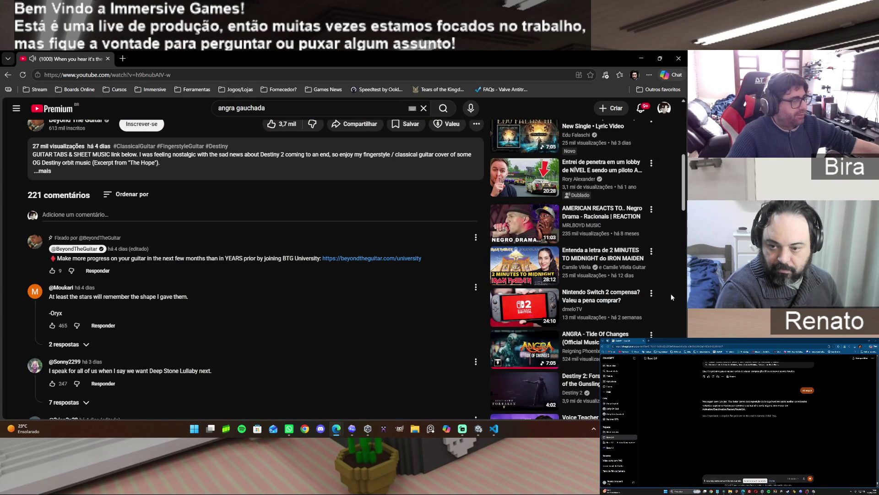
pyautogui.scroll(6, 672, 297)
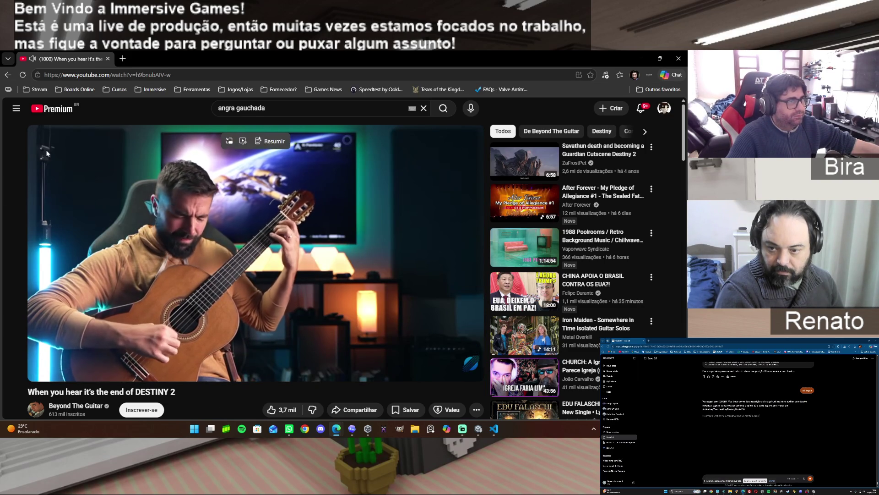
pyautogui.click(422, 108)
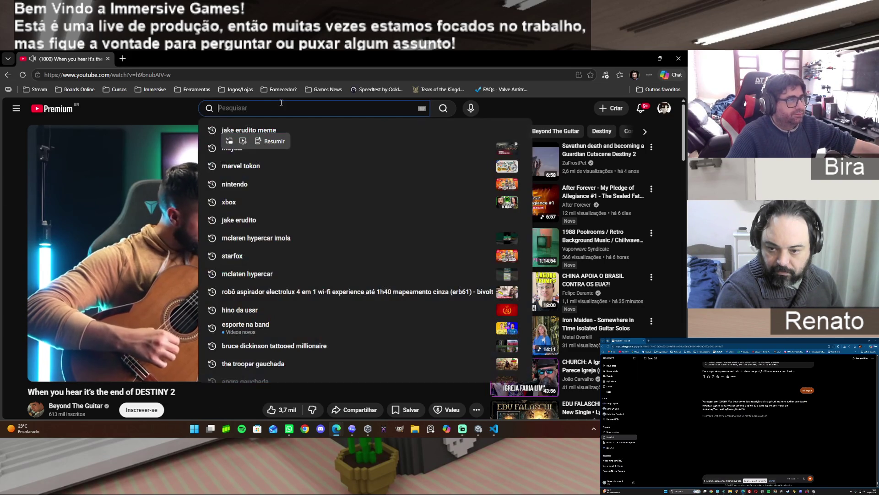
# Step: Search YouTube for 'fabio lima', play the guitarist's Mix, then minimize the browser
pyautogui.write('fa')
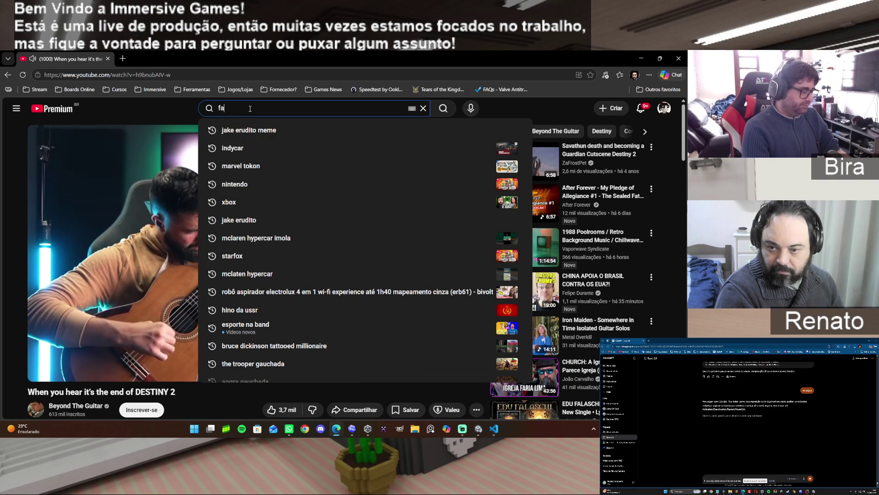
pyautogui.write('bio lima')
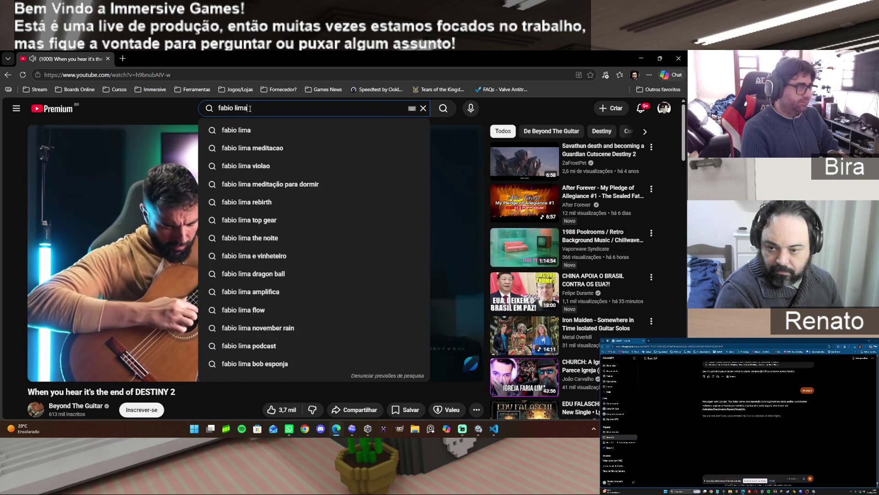
pyautogui.press('Return')
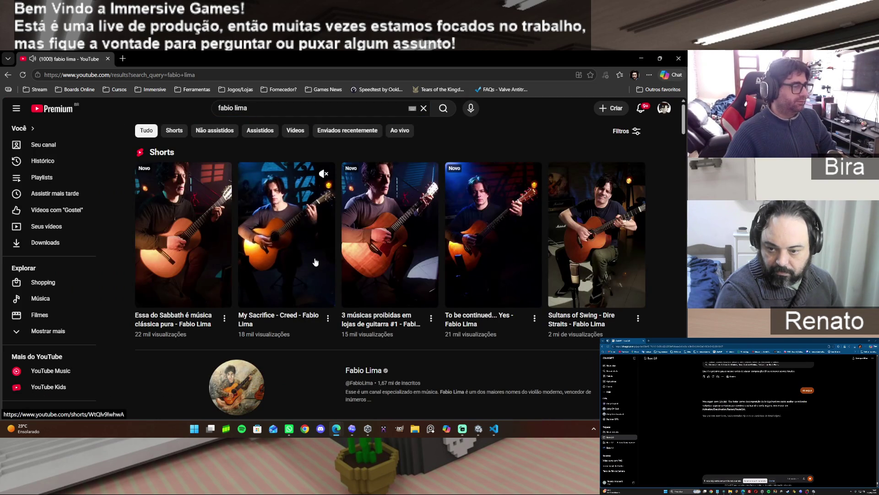
pyautogui.scroll(-3, 447, 261)
pyautogui.scroll(-2, 447, 262)
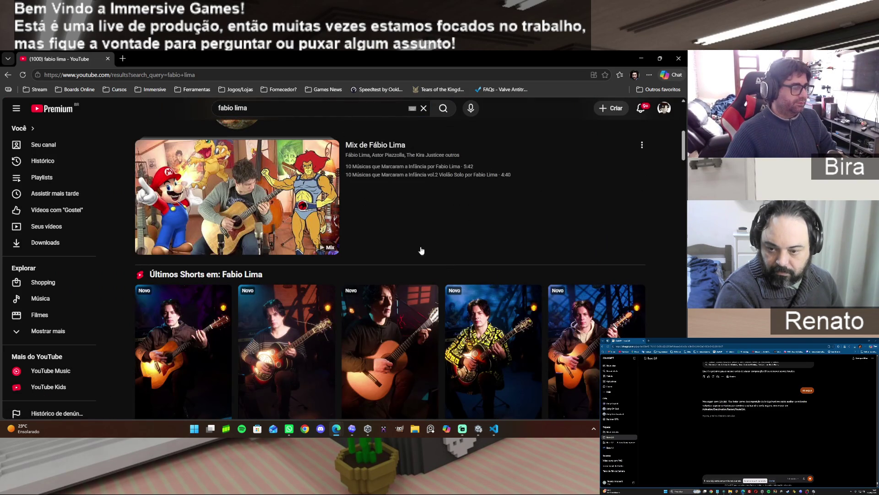
pyautogui.click(377, 142)
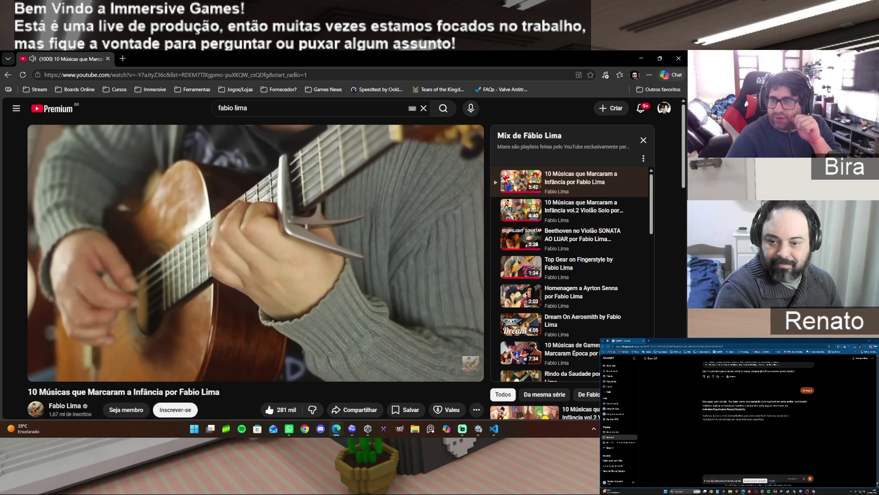
pyautogui.click(641, 59)
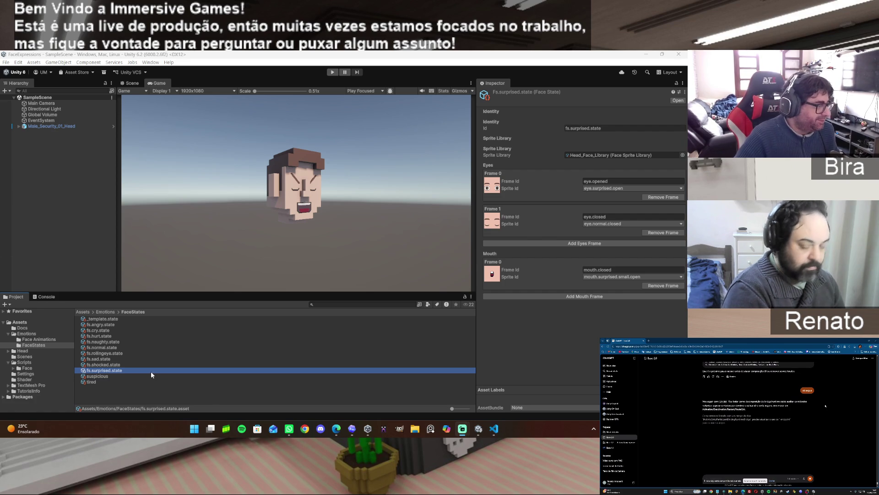
# Step: Duplicate fs.normal.state and rename the copy to fs.suspicious.state
pyautogui.click(107, 347)
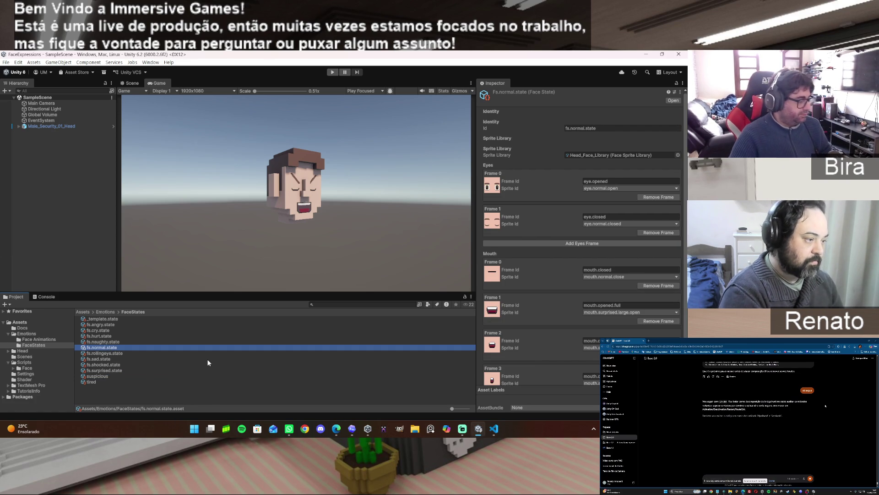
pyautogui.hotkey('ctrl', 'd')
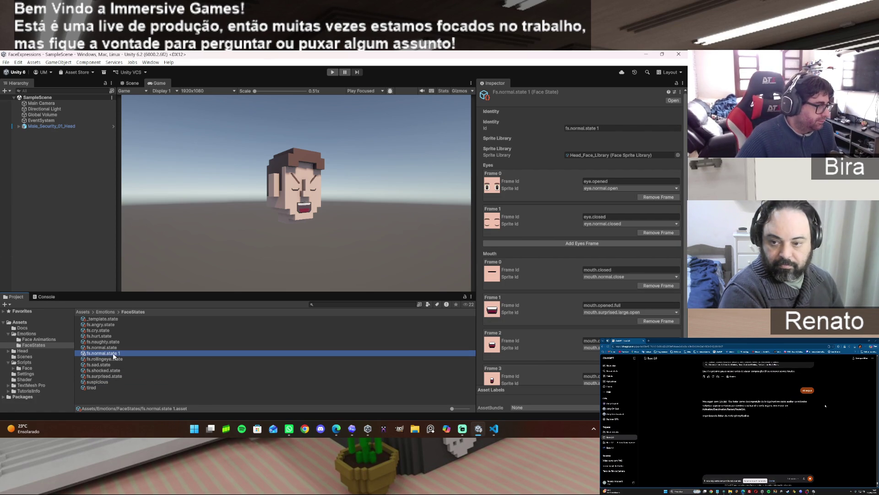
pyautogui.click(114, 355)
pyautogui.click(92, 353)
pyautogui.press('Delete')
pyautogui.press('Delete')
pyautogui.press('Delete')
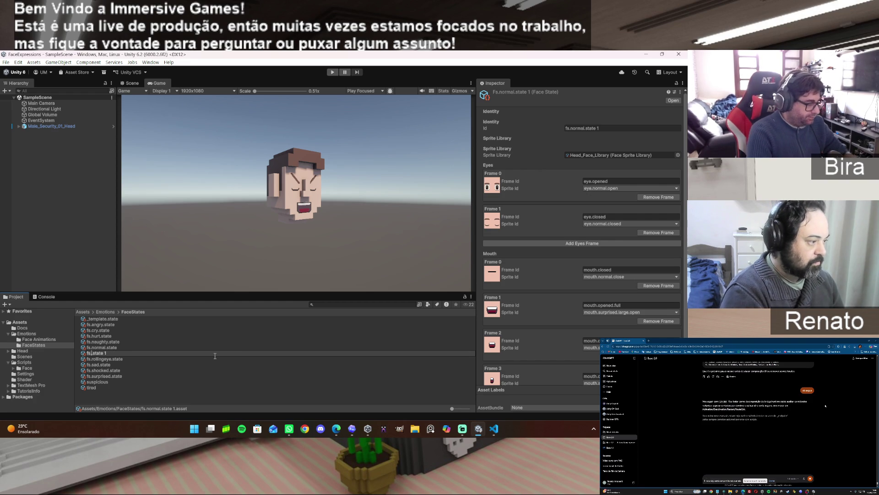
pyautogui.write('usp')
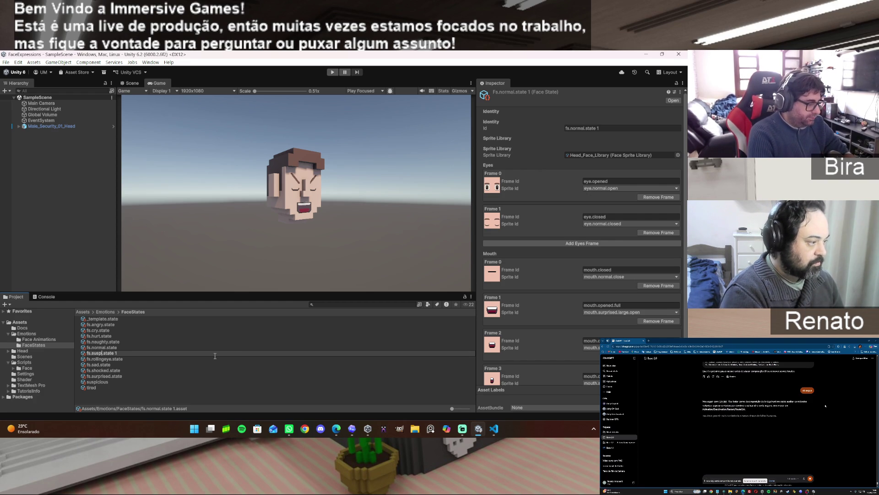
pyautogui.write('icious')
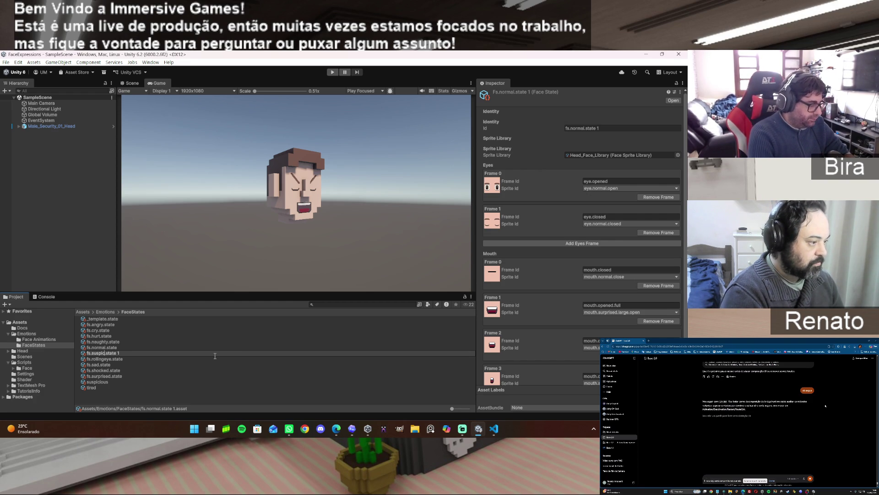
pyautogui.press('End')
pyautogui.press('BackSpace')
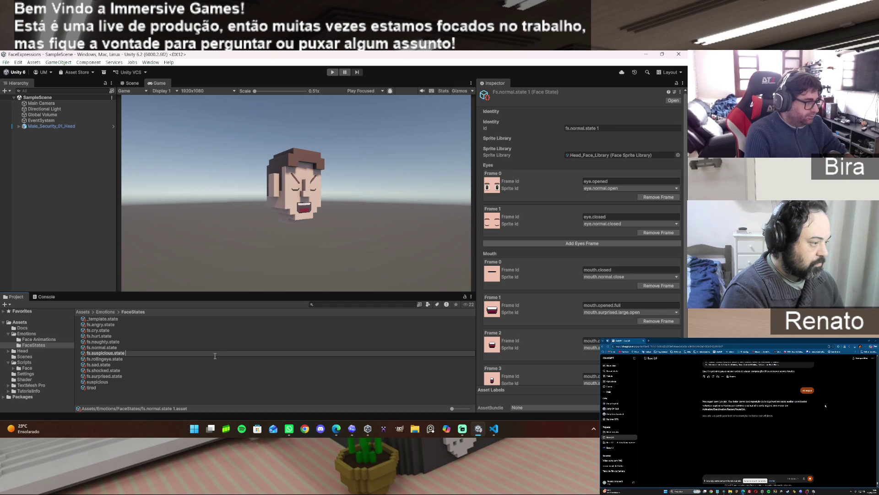
pyautogui.press('Return')
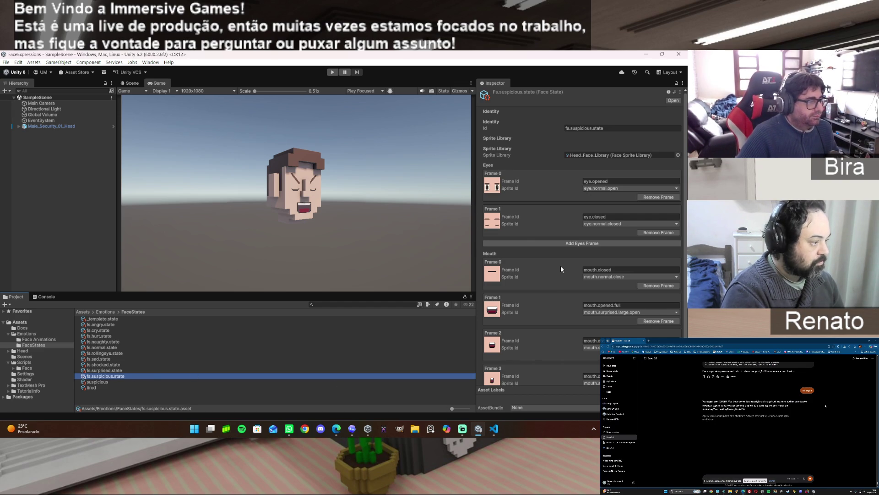
pyautogui.click(676, 188)
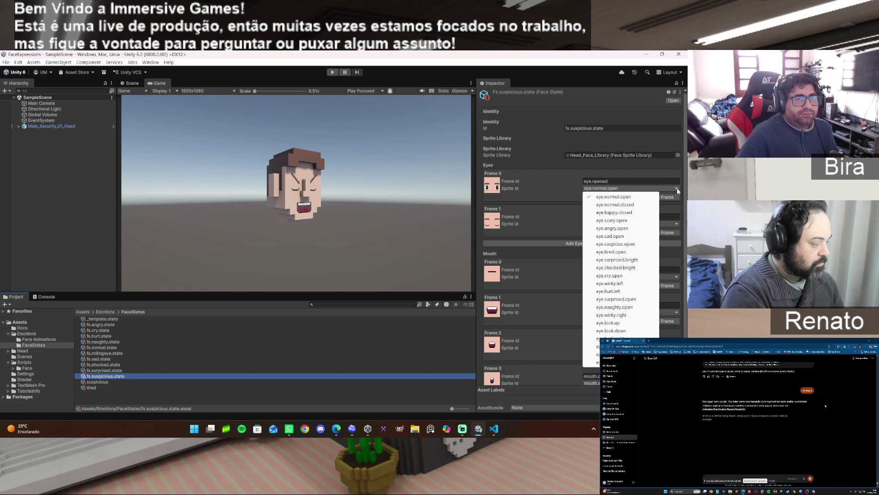
# Step: Set eye Frame 0 to eye.suspicious.open and remove the three extra mouth frames
pyautogui.click(633, 244)
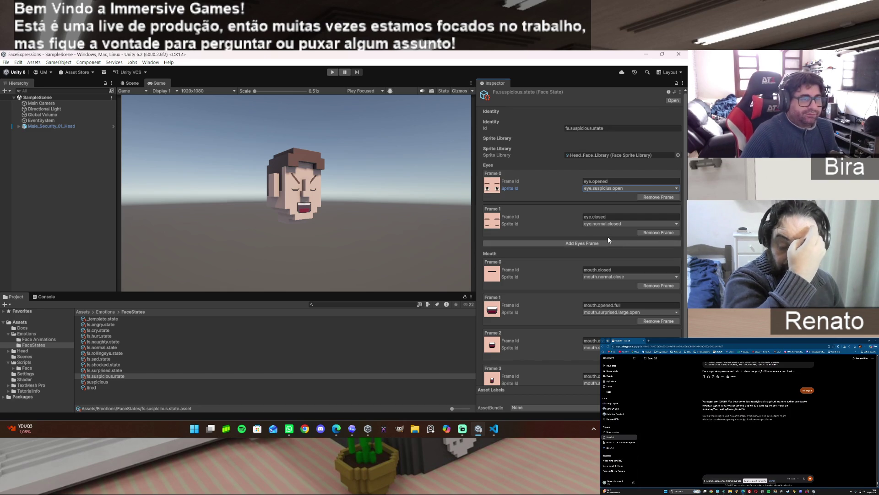
pyautogui.click(658, 321)
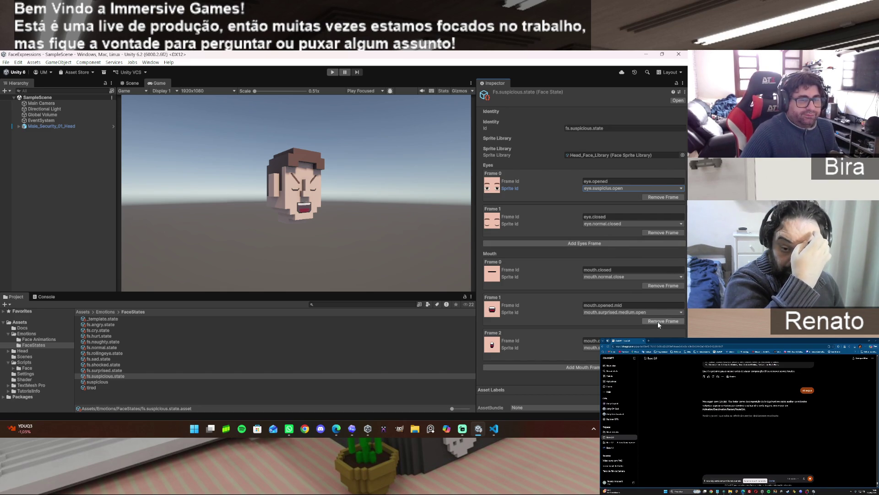
pyautogui.click(658, 321)
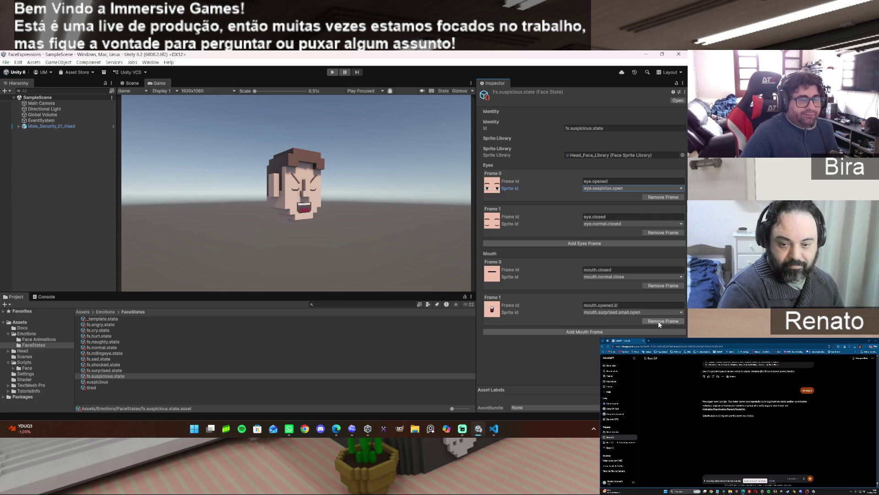
pyautogui.click(658, 320)
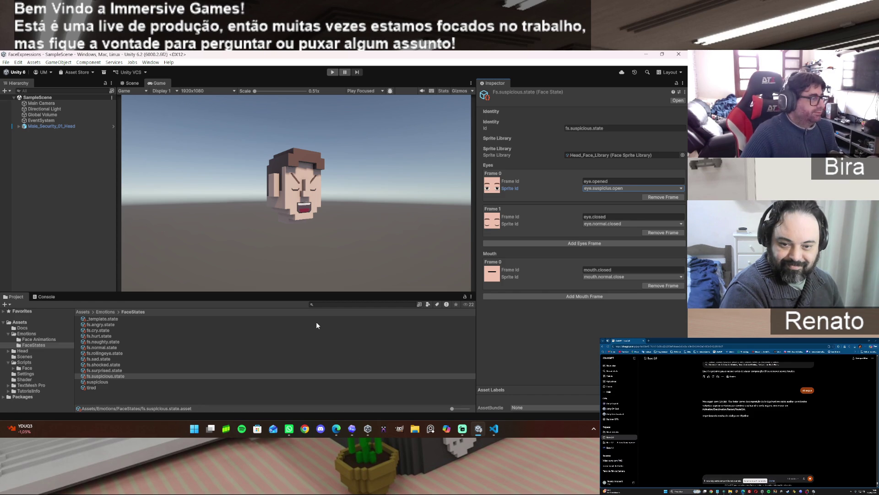
pyautogui.click(61, 125)
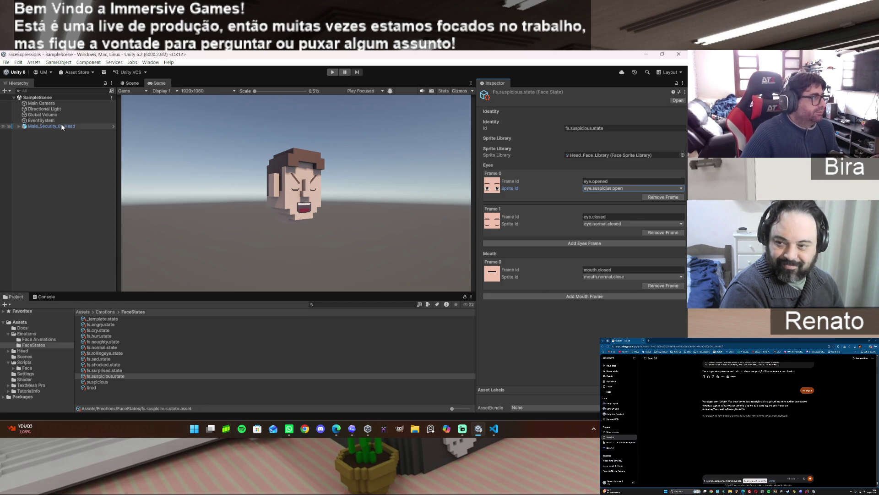
# Step: Delete the stray suspicious asset from the FaceStates folder
pyautogui.click(103, 381)
pyautogui.press('Delete')
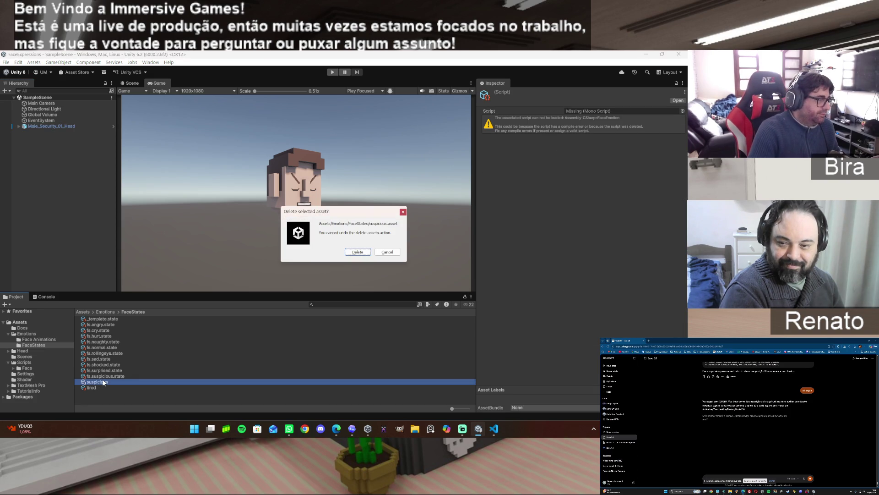
pyautogui.click(361, 254)
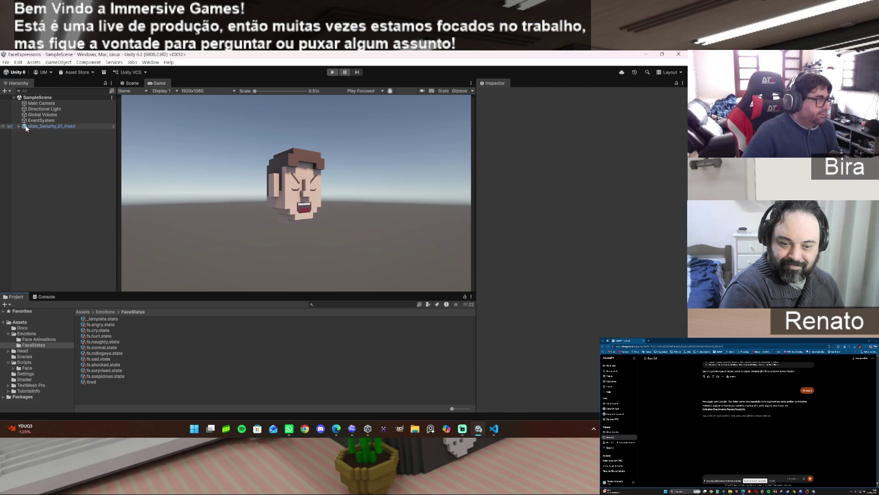
pyautogui.click(71, 127)
# Step: Add fs.suspicious.state to the head's Face Controller States list as the ninth state
pyautogui.moveTo(115, 376)
pyautogui.mouseDown()
pyautogui.moveTo(229, 373)
pyautogui.moveTo(514, 242)
pyautogui.moveTo(496, 218)
pyautogui.mouseUp()
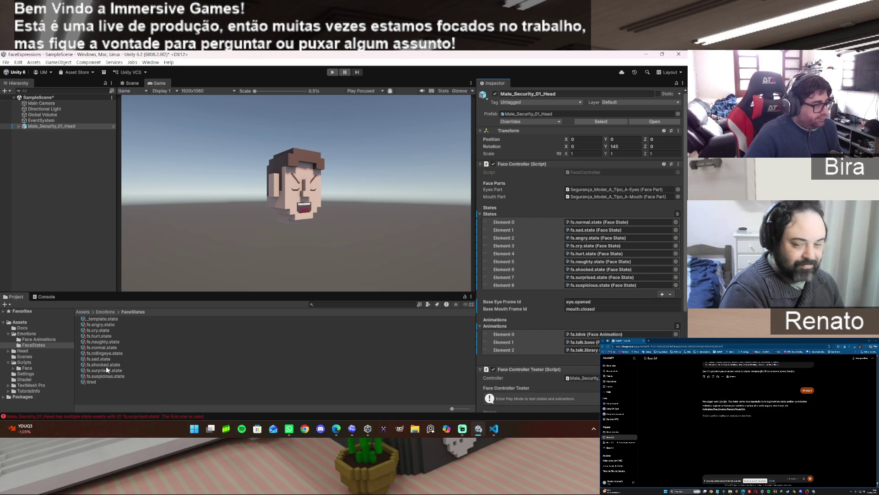
pyautogui.scroll(-5, 536, 348)
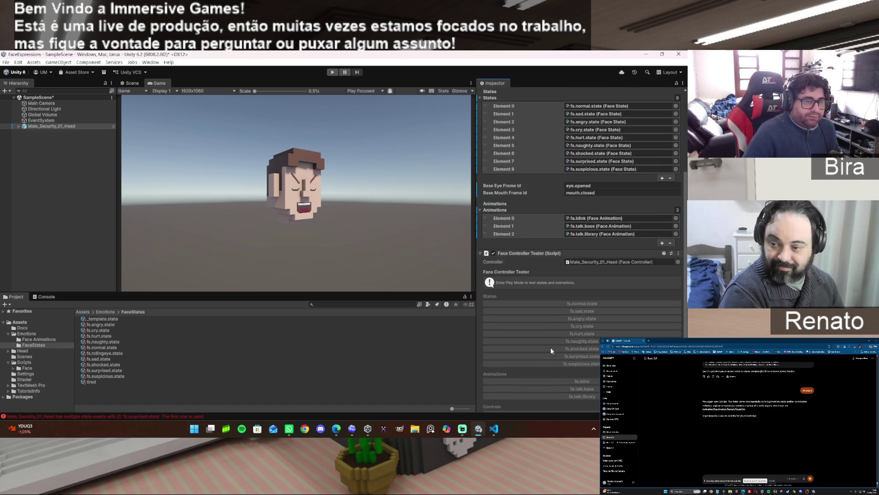
pyautogui.scroll(-1, 550, 350)
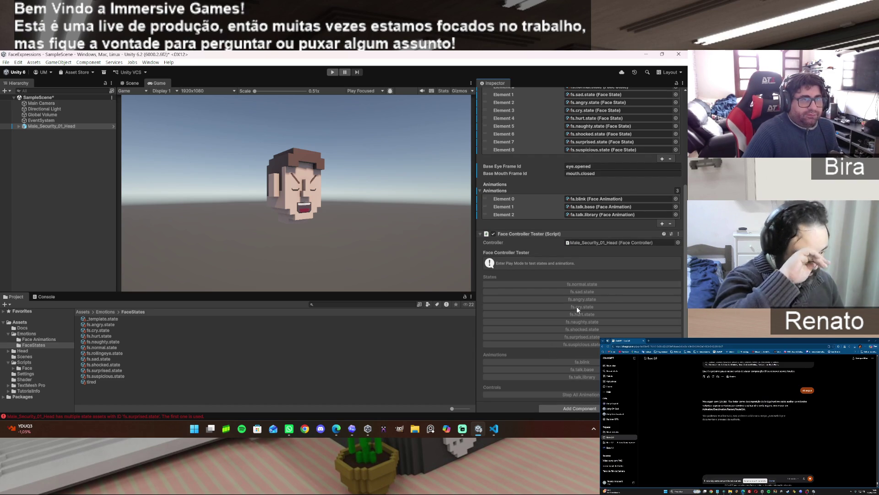
pyautogui.scroll(4, 578, 303)
pyautogui.click(117, 375)
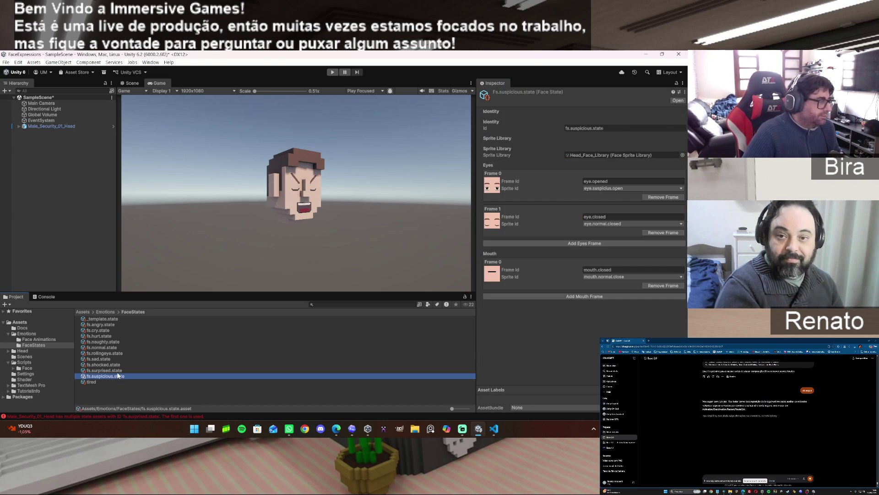
pyautogui.click(117, 372)
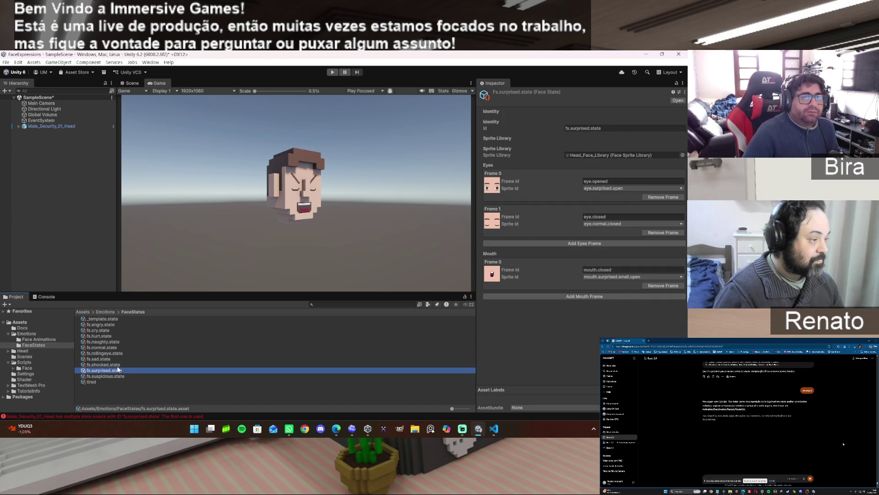
# Step: Review the existing face states' settings, from fs.shocked.state down to fs.angry.state
pyautogui.click(116, 367)
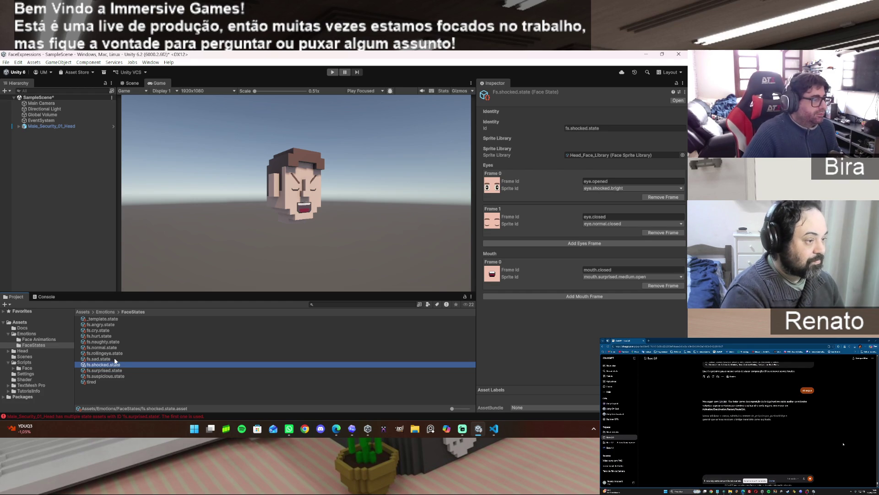
pyautogui.click(116, 357)
pyautogui.click(117, 352)
pyautogui.click(116, 347)
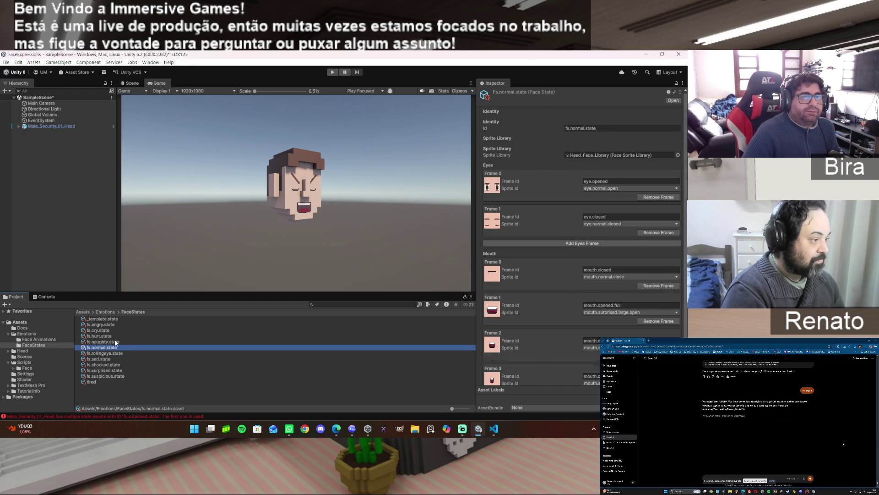
pyautogui.click(116, 341)
pyautogui.click(110, 330)
pyautogui.click(109, 336)
pyautogui.click(109, 330)
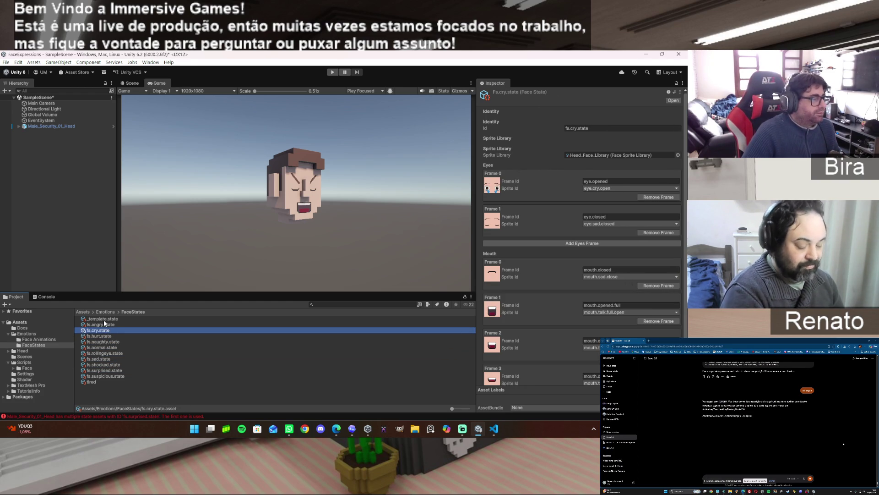
pyautogui.click(105, 324)
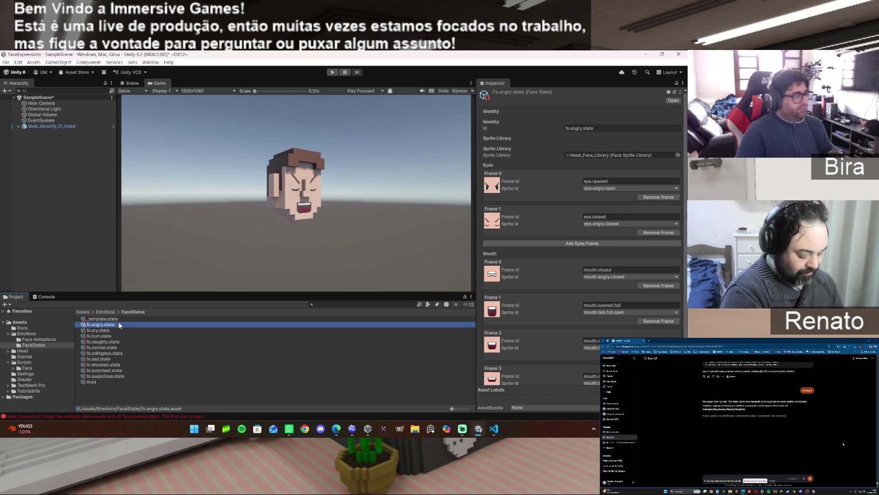
# Step: Duplicate the template face state and rename the copy to fs.tired.state
pyautogui.click(119, 318)
pyautogui.hotkey('ctrl', 'd')
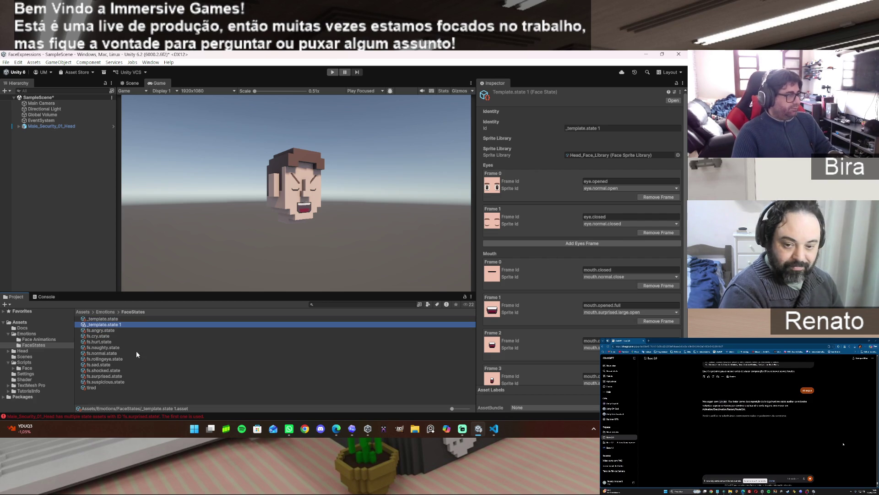
pyautogui.press('F2')
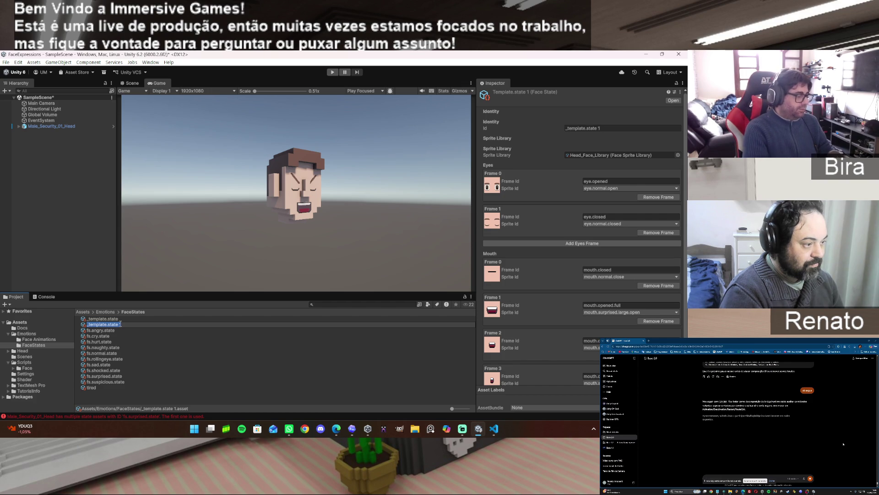
pyautogui.press('Home')
pyautogui.press('Delete')
pyautogui.press('Delete')
pyautogui.press('Delete')
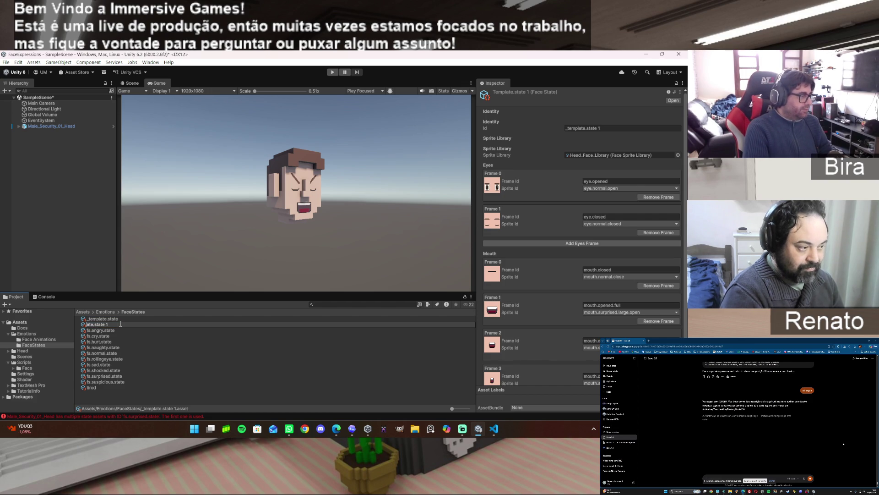
pyautogui.press('Delete')
pyautogui.press('Delete')
pyautogui.write('fs')
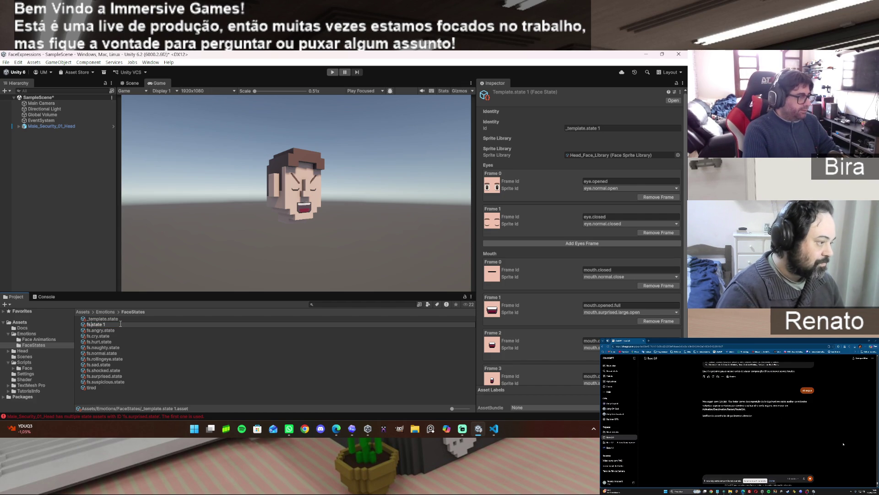
pyautogui.write('tired')
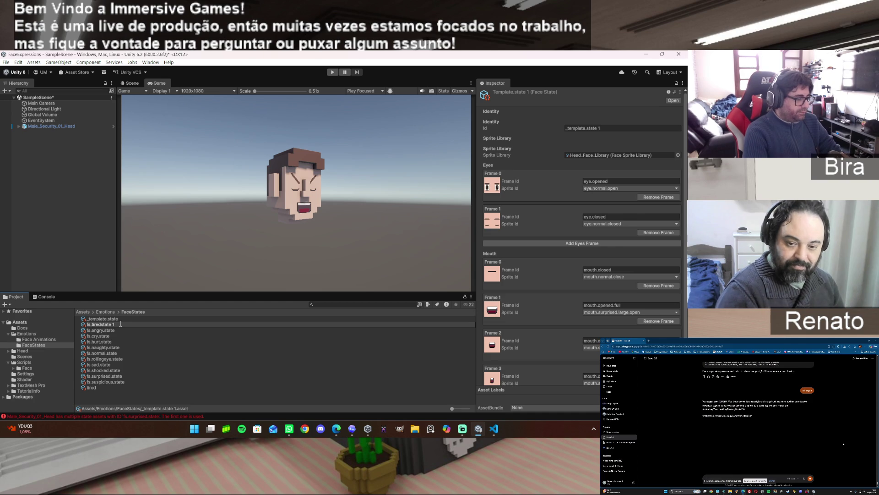
pyautogui.write('.')
pyautogui.press('Return')
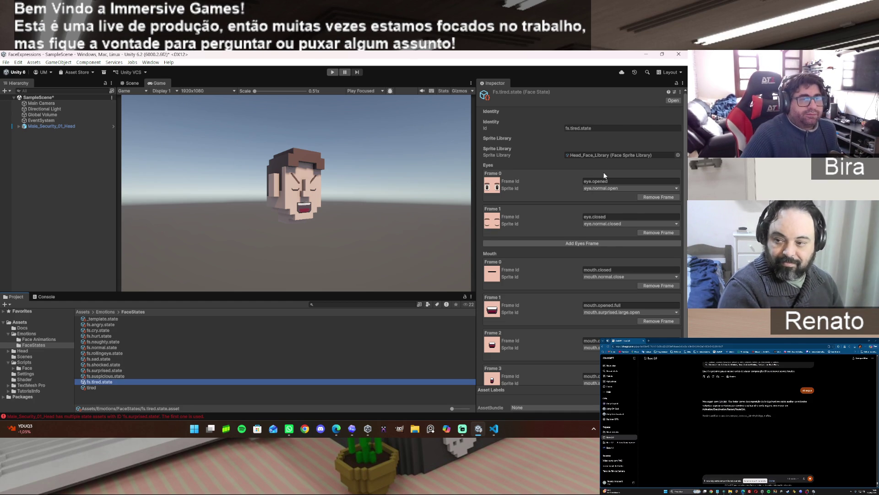
# Step: Set fs.tired.state's eye Frame 0 sprite to eye.tired.open
pyautogui.click(673, 188)
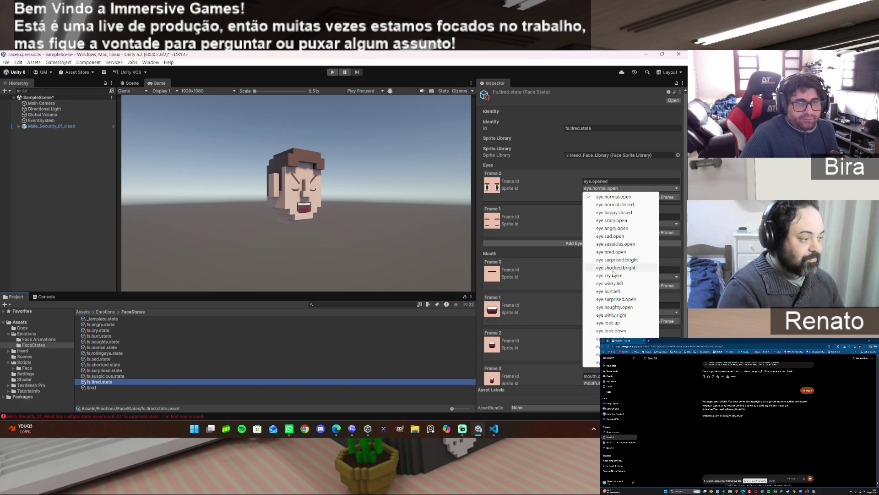
pyautogui.click(614, 252)
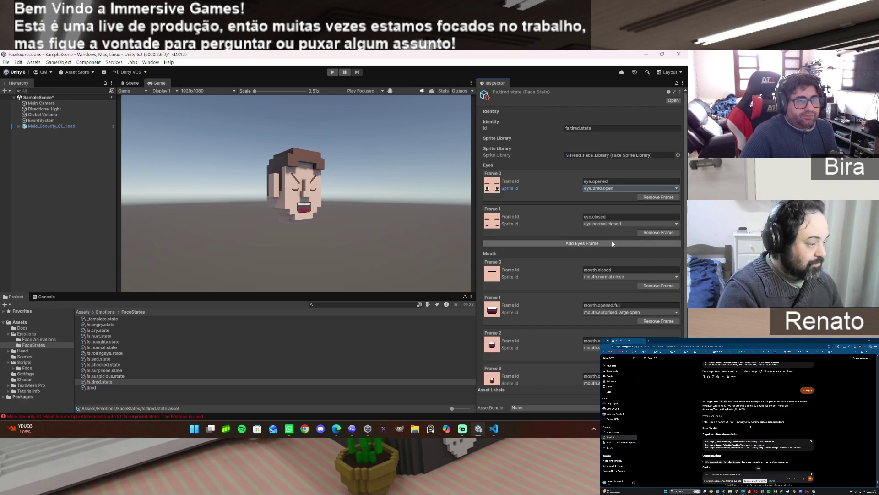
pyautogui.click(677, 224)
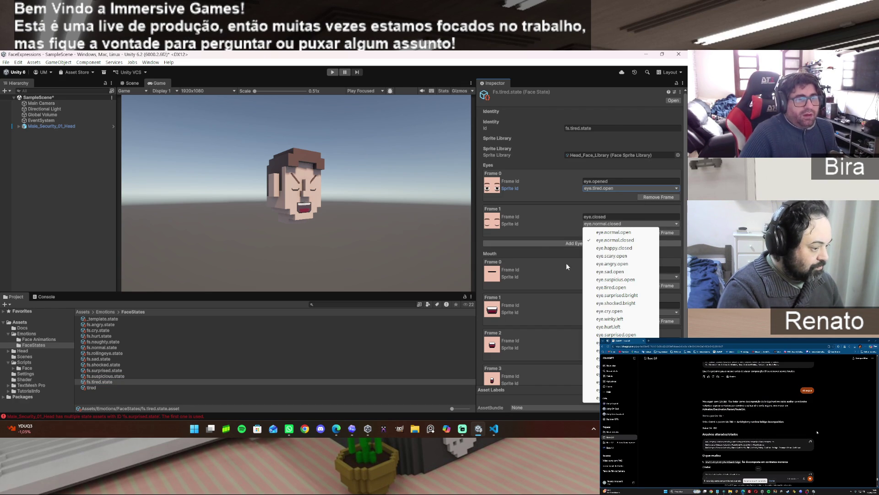
pyautogui.click(547, 252)
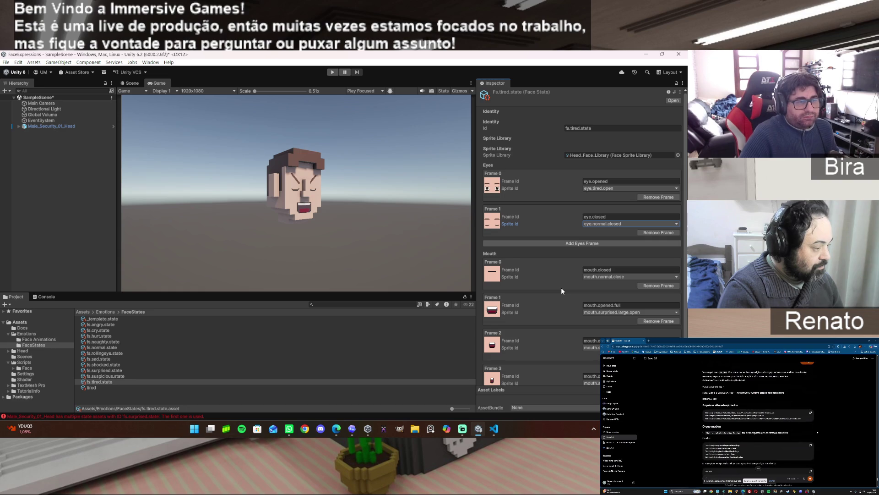
# Step: Set mouth Frame 0 to mouth.sad.close and remove the three extra mouth frames
pyautogui.click(676, 277)
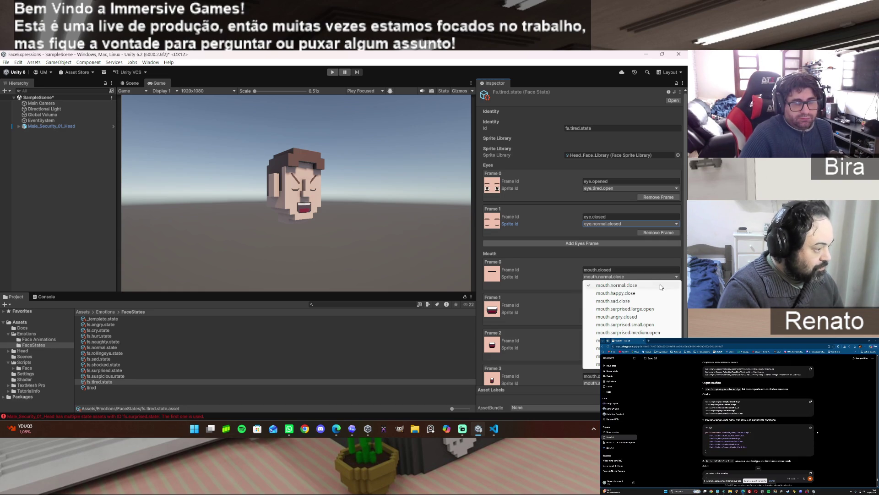
pyautogui.click(626, 301)
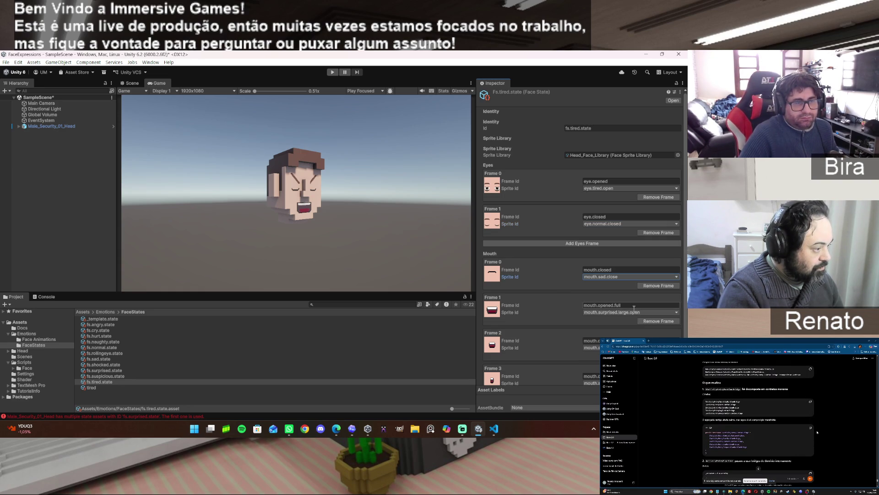
pyautogui.click(658, 321)
pyautogui.click(658, 321)
pyautogui.click(658, 320)
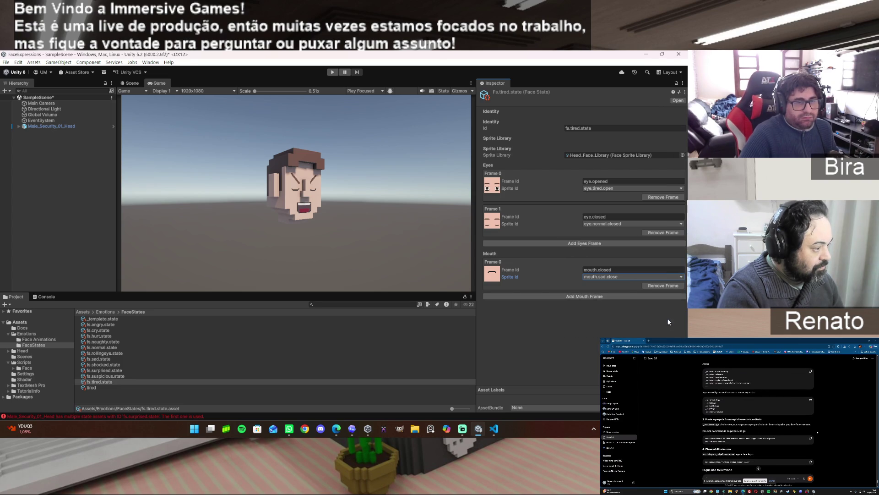
pyautogui.click(91, 388)
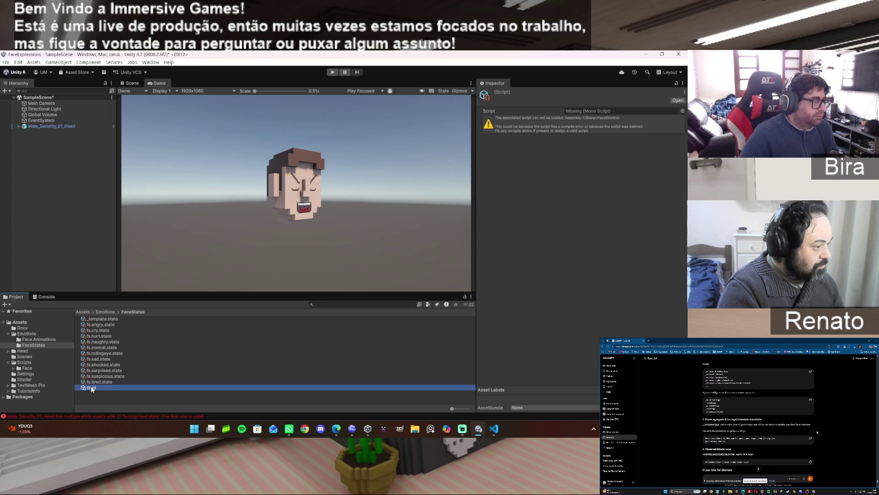
# Step: Delete the broken tired asset, add fs.tired.state to the head's States as Element 9, and clear the Console
pyautogui.press('Delete')
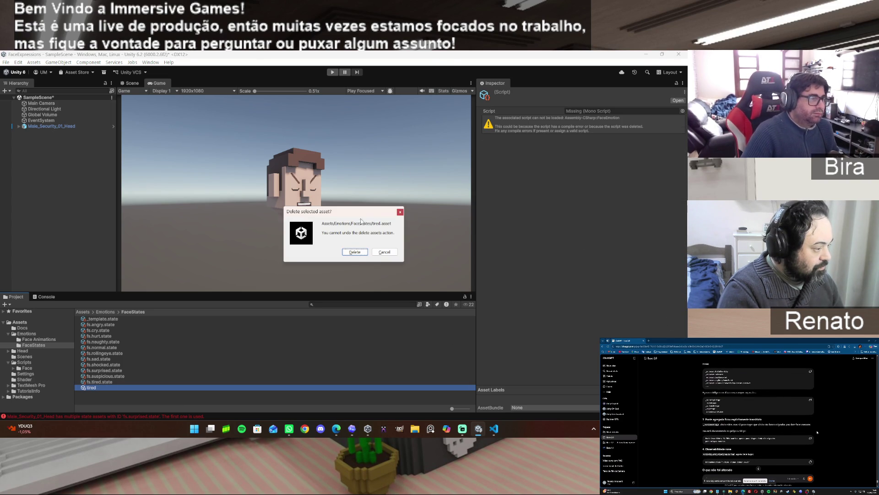
pyautogui.click(359, 252)
pyautogui.click(44, 126)
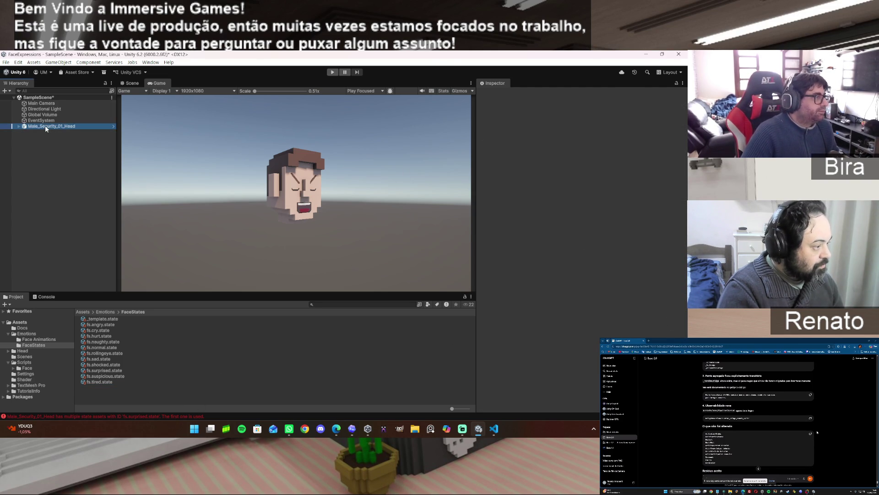
pyautogui.moveTo(96, 382)
pyautogui.mouseDown()
pyautogui.moveTo(236, 383)
pyautogui.moveTo(504, 285)
pyautogui.moveTo(490, 208)
pyautogui.moveTo(496, 215)
pyautogui.mouseUp()
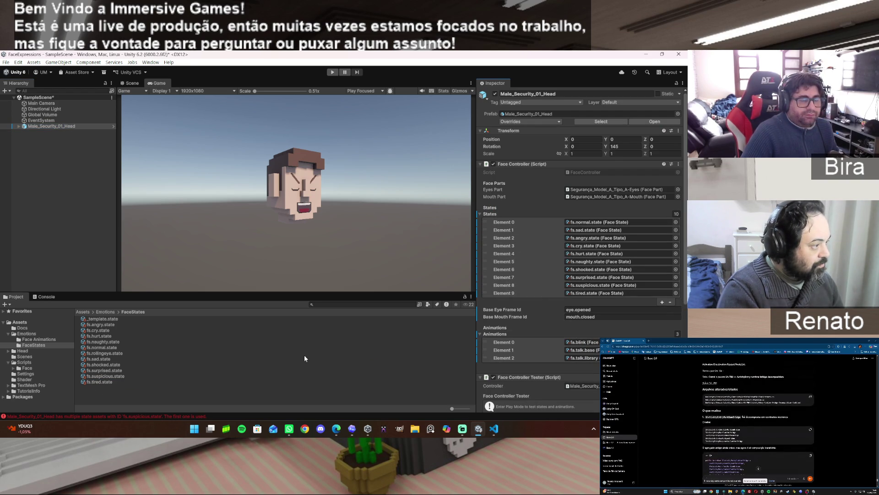
pyautogui.click(51, 296)
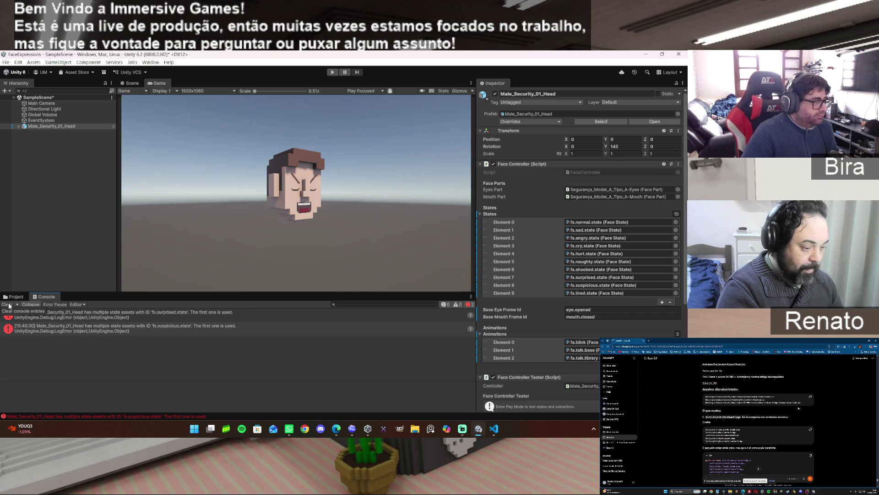
pyautogui.click(9, 305)
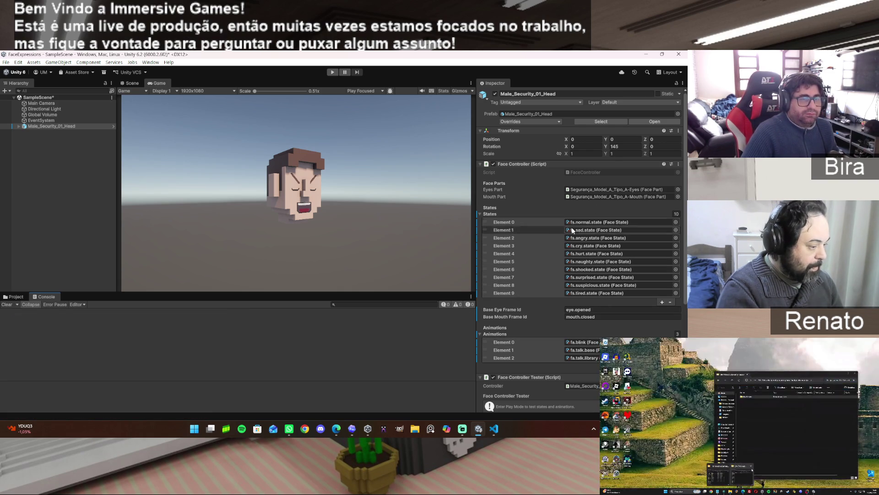
# Step: Enter play mode and preview fs.tired.state and fa.talk.library, then stop all animations
pyautogui.click(333, 72)
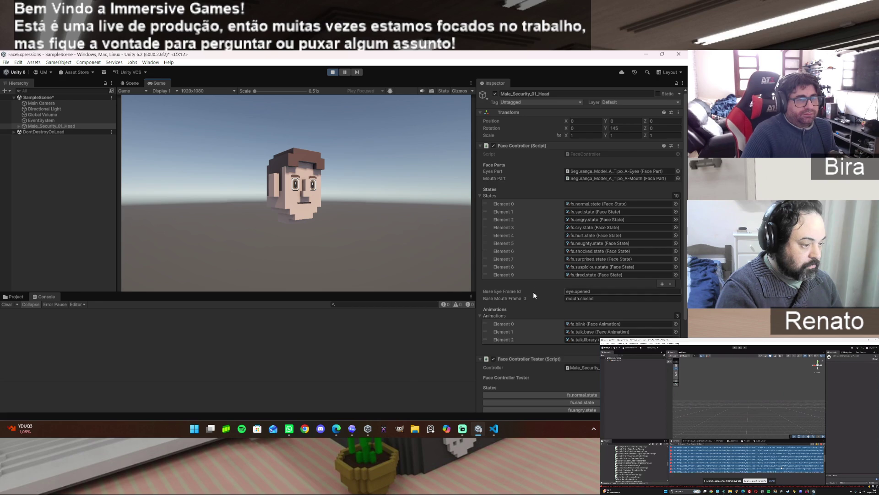
pyautogui.scroll(-5, 533, 291)
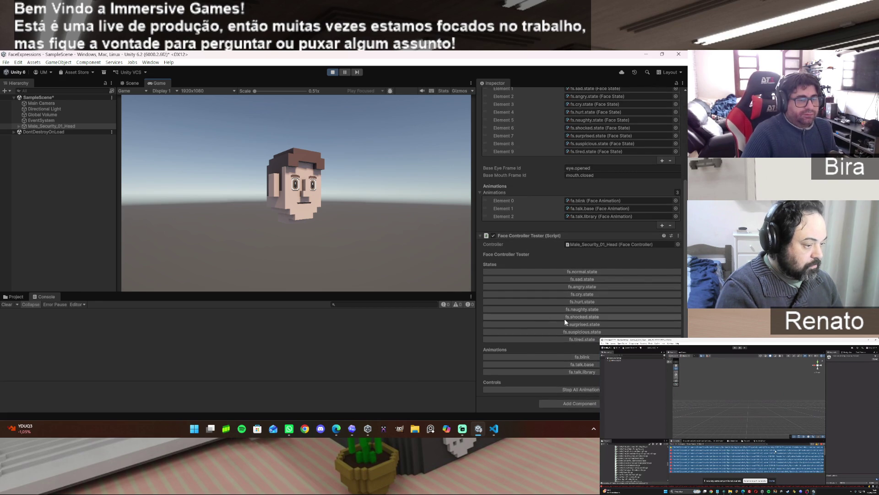
pyautogui.click(586, 341)
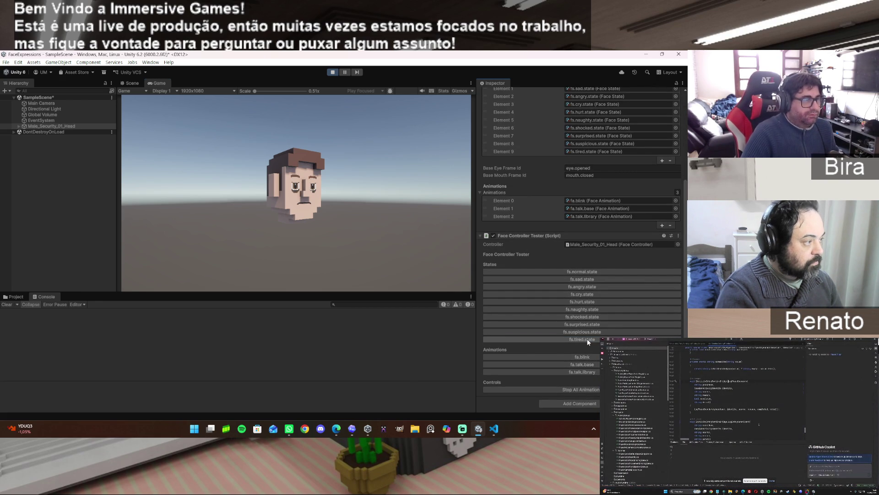
pyautogui.click(589, 370)
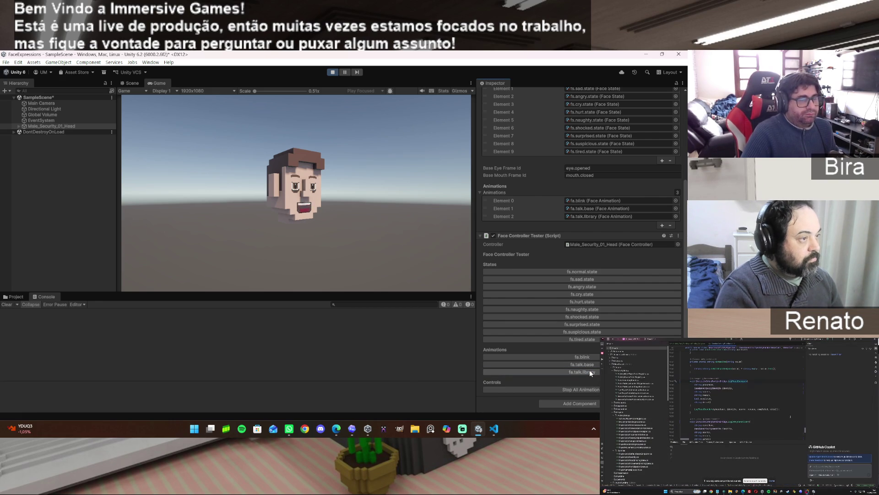
pyautogui.click(589, 389)
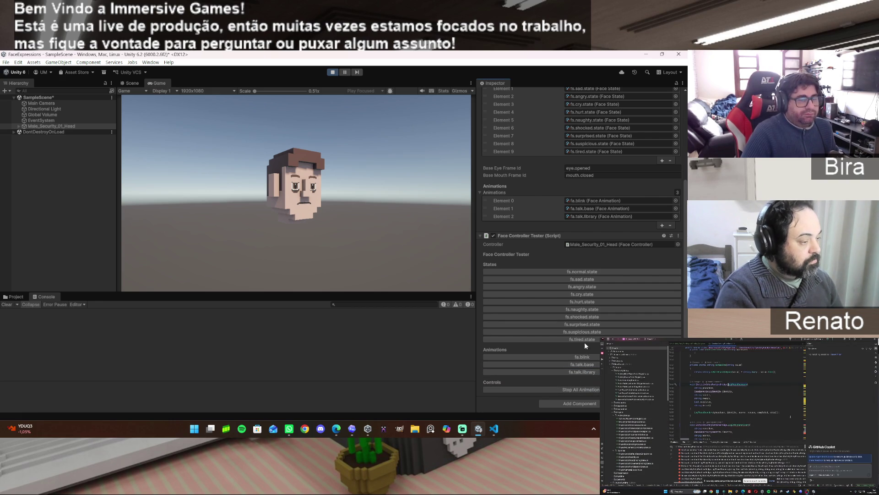
# Step: Preview suspicious, surprised, shocked, naughty, hurt, cry, angry and sad states, ending on normal
pyautogui.click(589, 329)
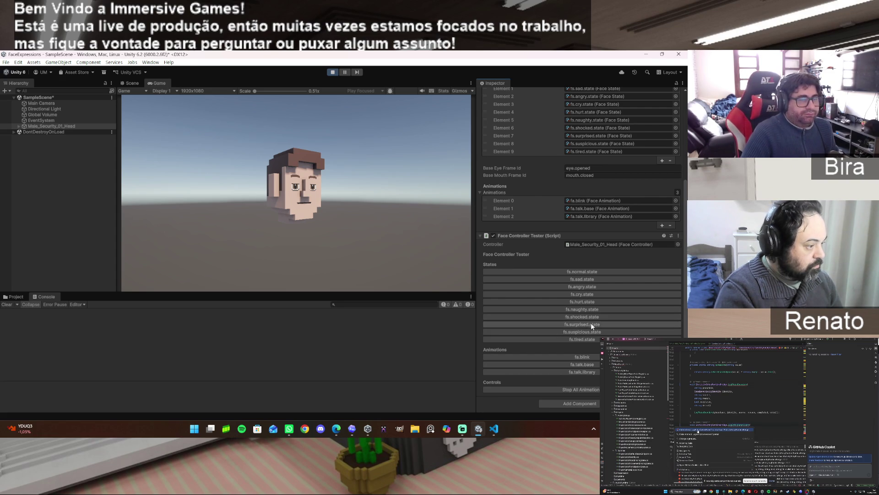
pyautogui.click(591, 324)
pyautogui.click(590, 315)
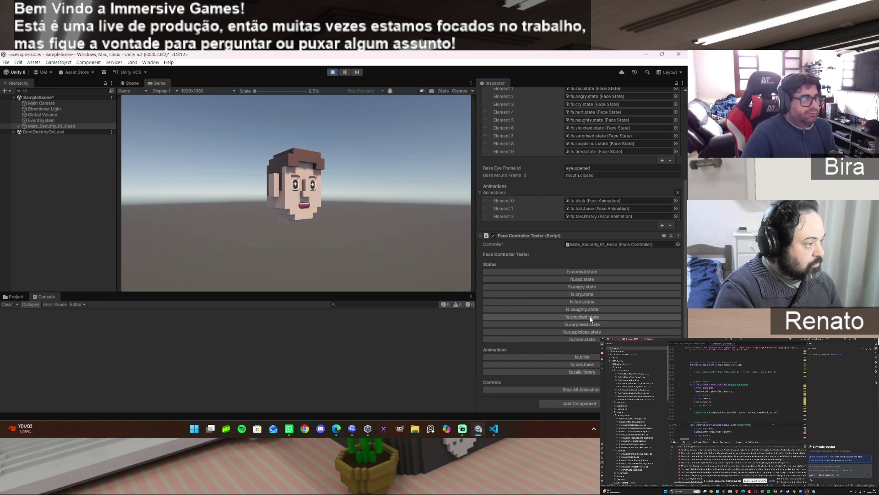
pyautogui.click(588, 311)
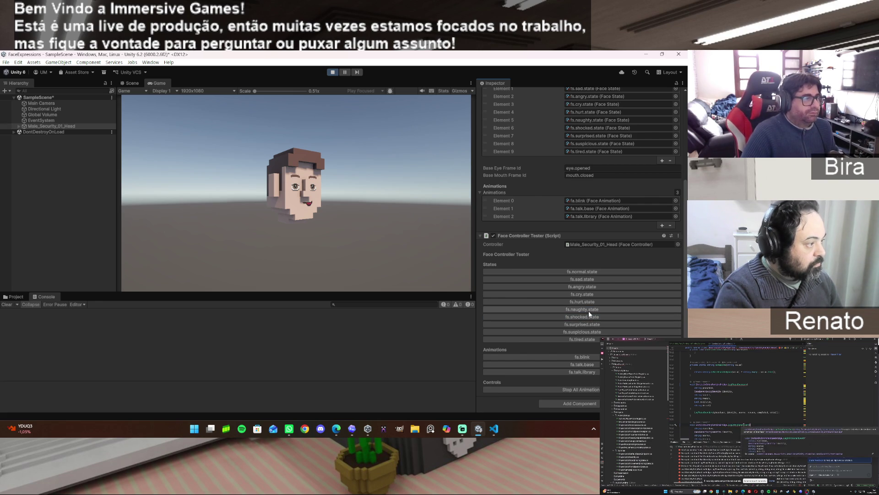
pyautogui.click(588, 303)
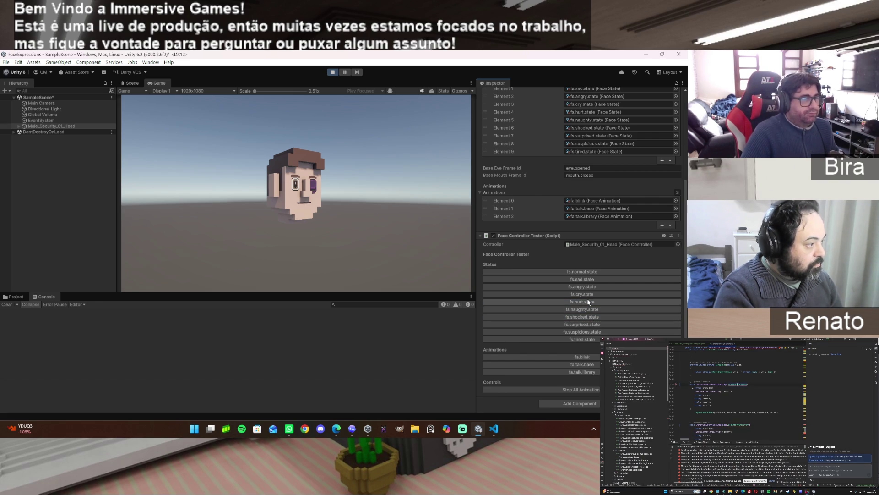
pyautogui.click(584, 294)
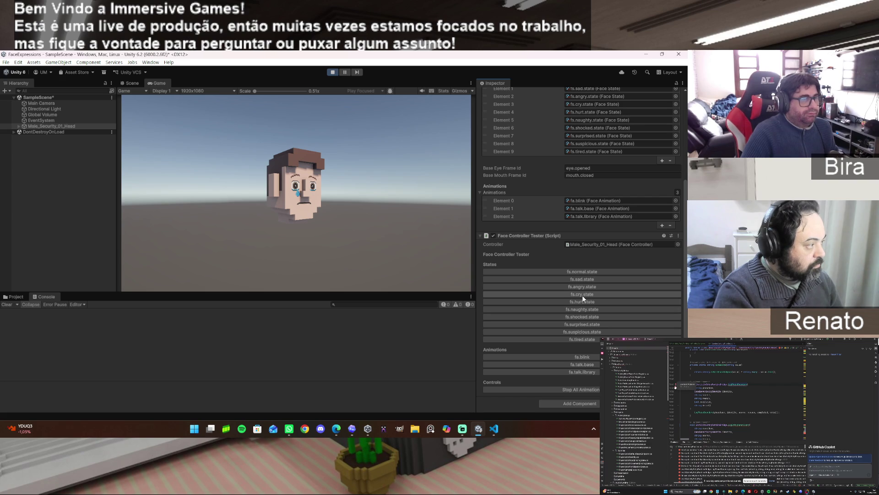
pyautogui.click(581, 284)
pyautogui.click(579, 278)
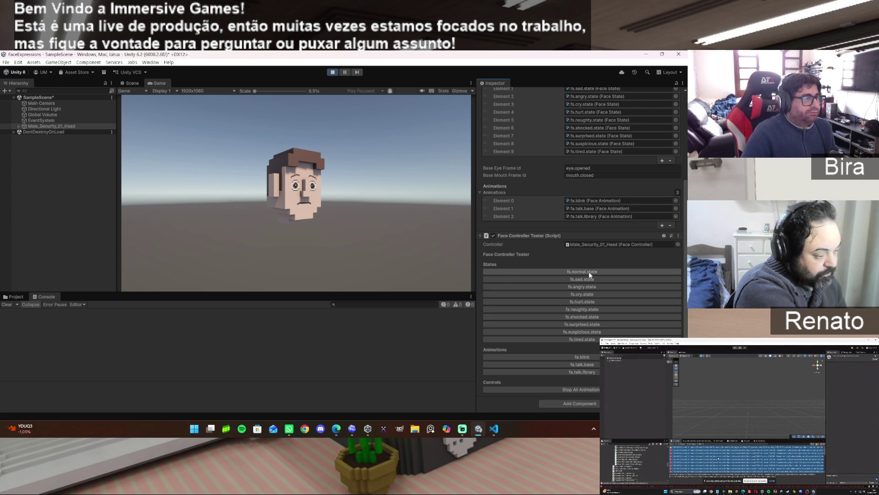
pyautogui.click(589, 275)
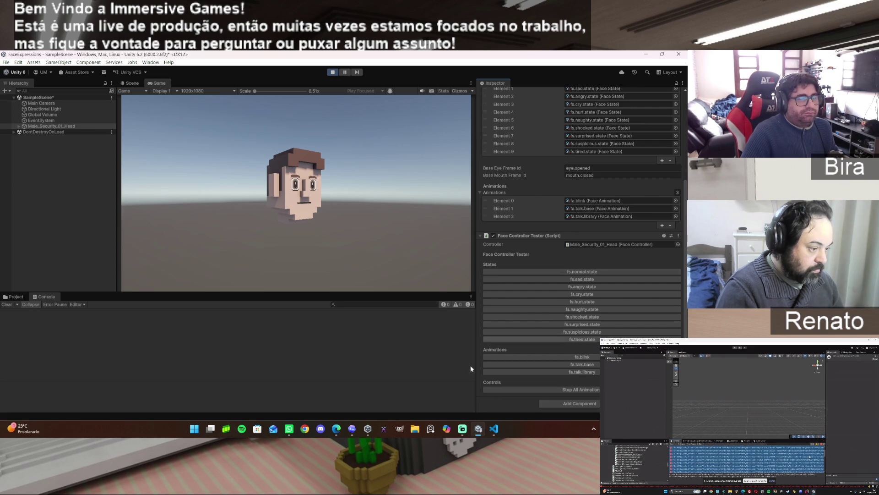
# Step: Play fa.talk.base twice, stop all face animations, and show the Project assets
pyautogui.click(592, 364)
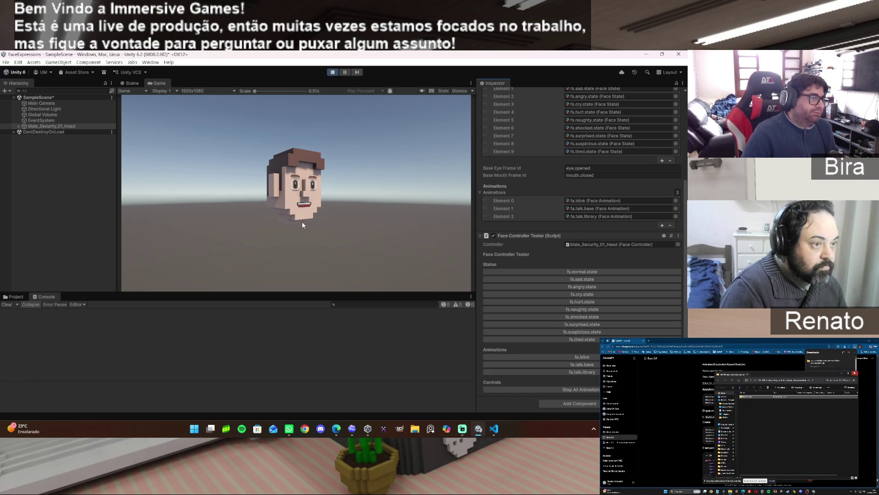
pyautogui.click(592, 365)
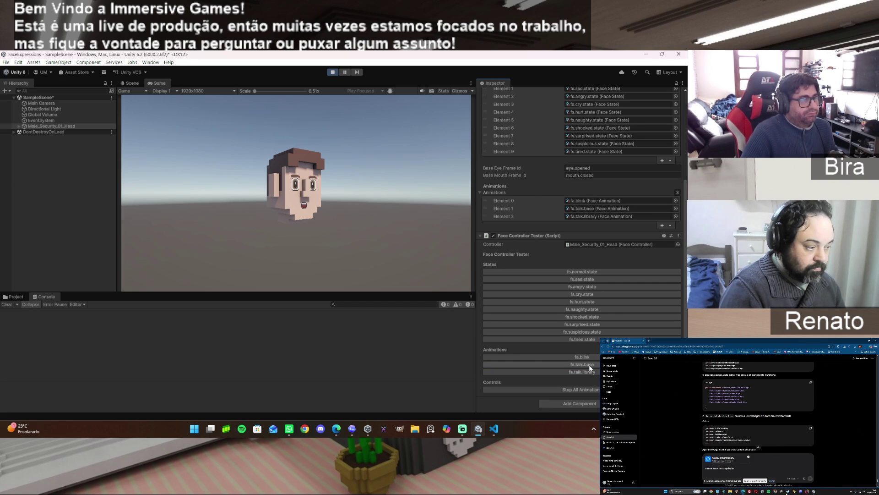
pyautogui.click(589, 390)
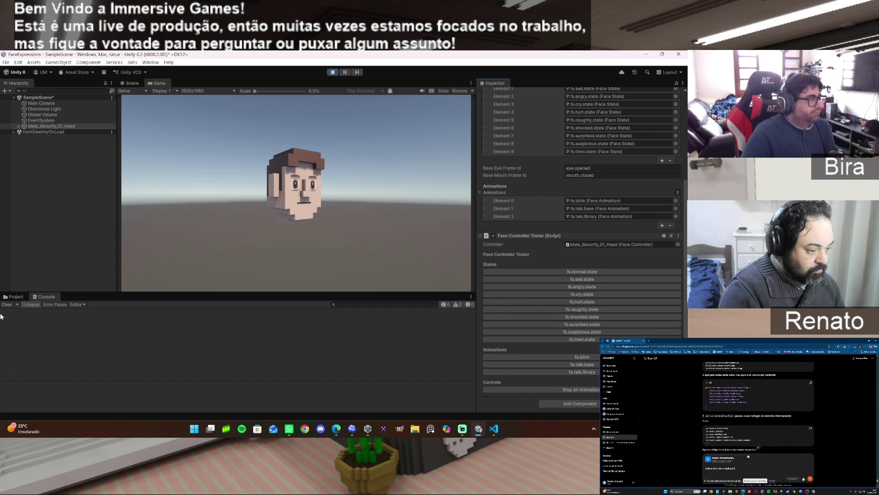
pyautogui.click(13, 296)
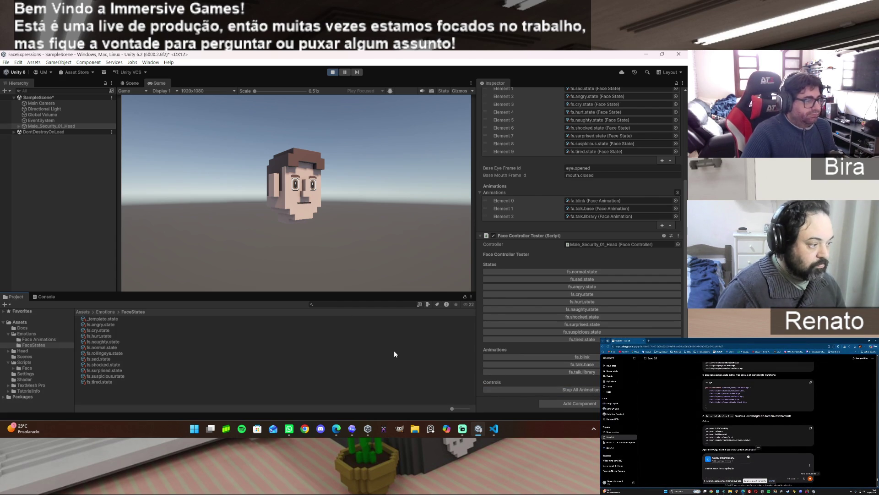
pyautogui.moveTo(336, 429)
pyautogui.click(327, 393)
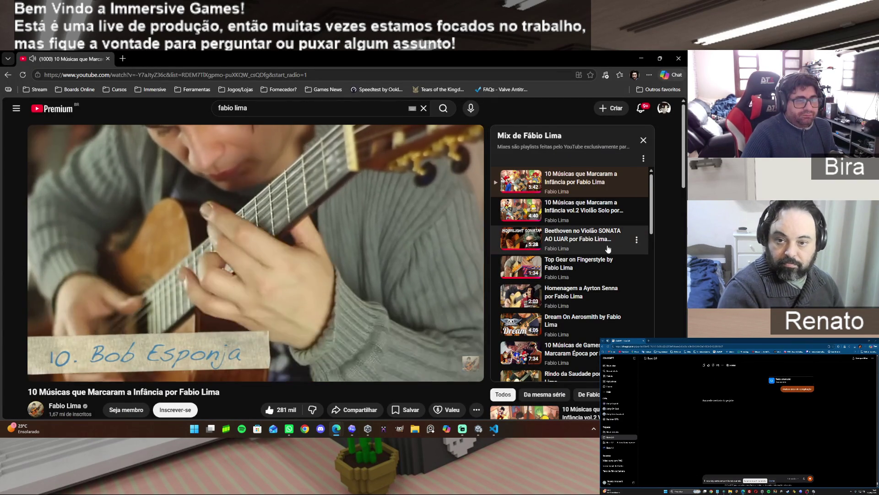
# Step: Switch the YouTube mix to the Dream On Aerosmith guitar cover and return to Unity
pyautogui.scroll(-1, 607, 250)
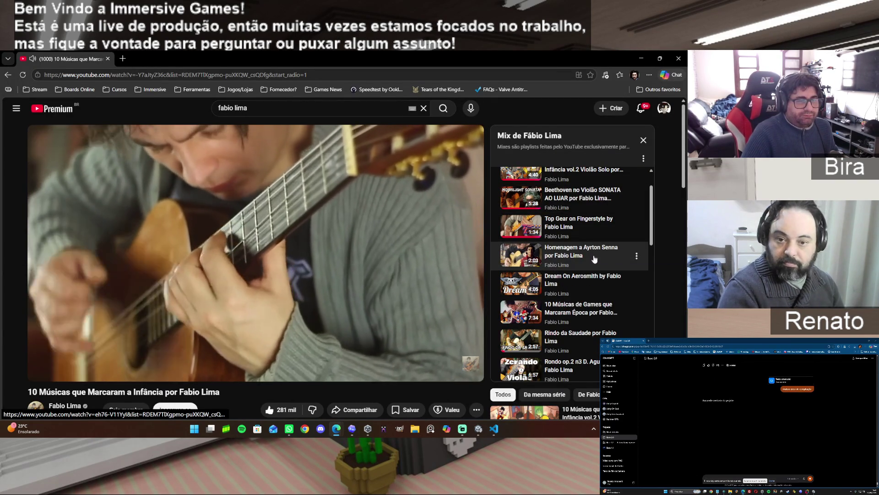
pyautogui.click(563, 279)
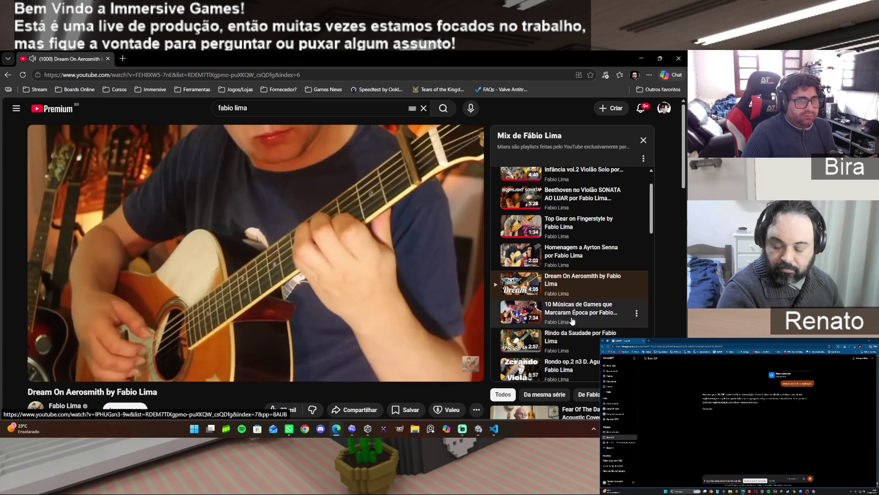
pyautogui.click(643, 340)
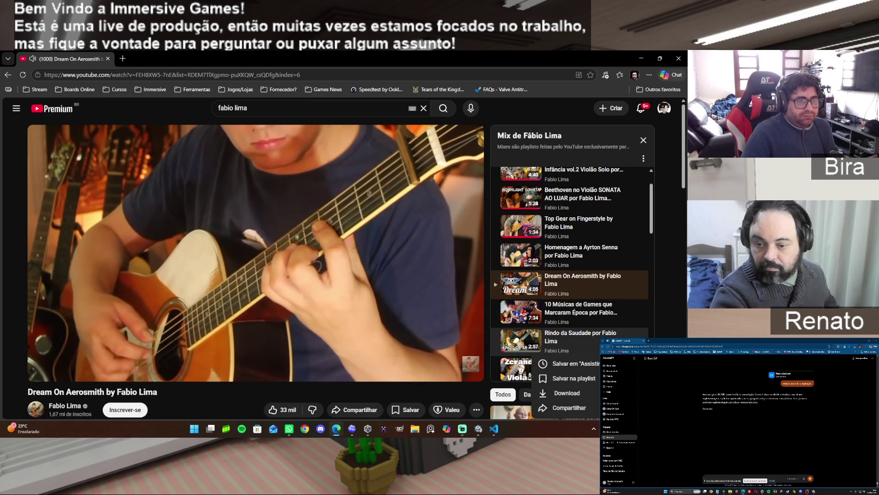
pyautogui.click(669, 301)
pyautogui.scroll(-2, 628, 300)
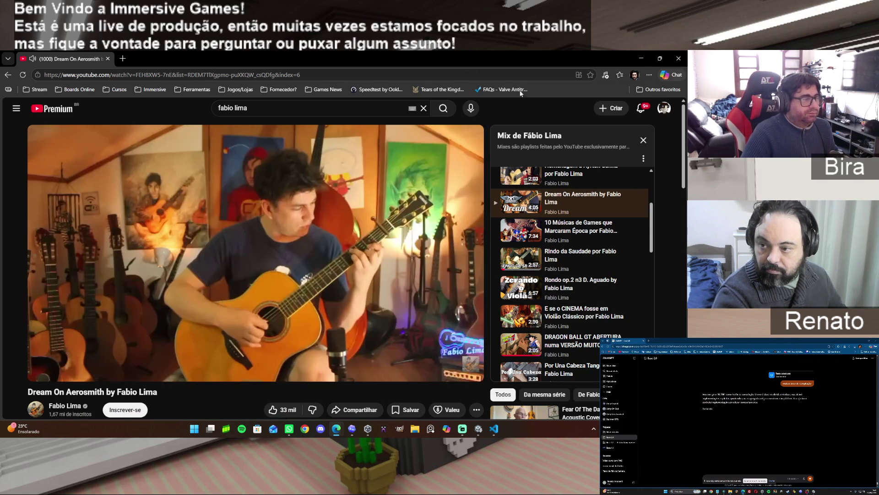
pyautogui.click(478, 430)
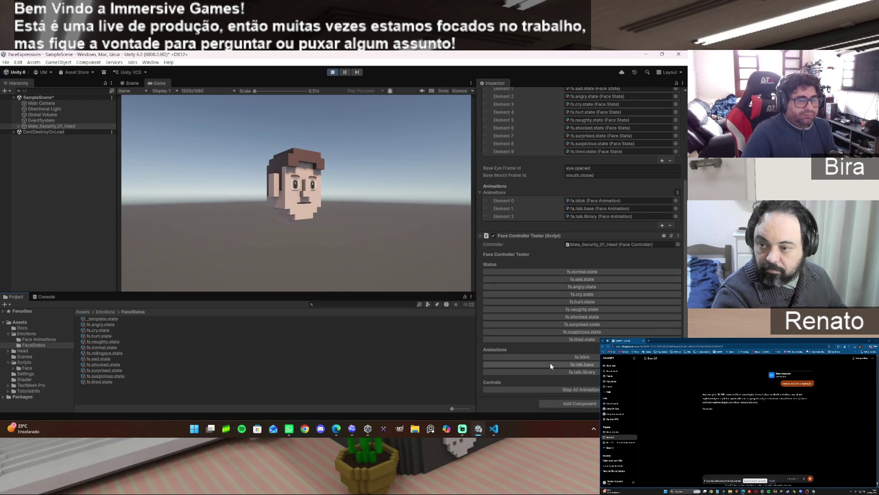
# Step: Show the Face Animations folder's fa.blink, fa.talk.base and fa.talk.library, and exit play mode
pyautogui.click(46, 339)
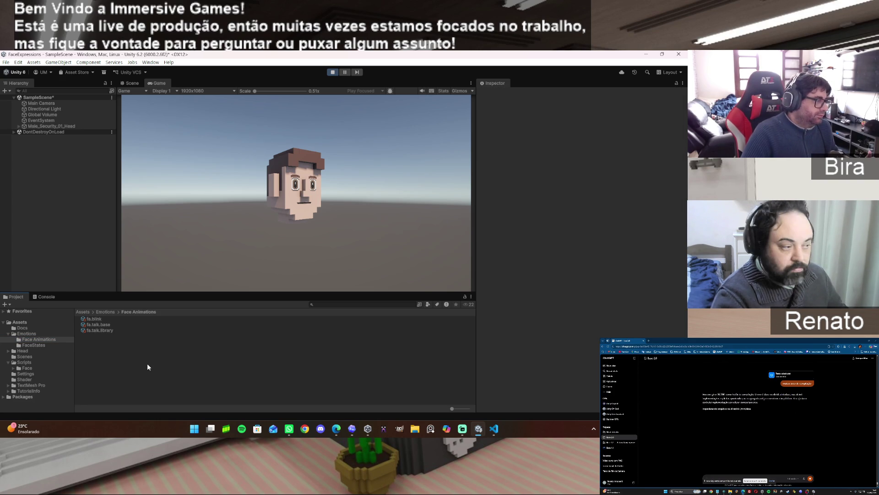
pyautogui.click(333, 73)
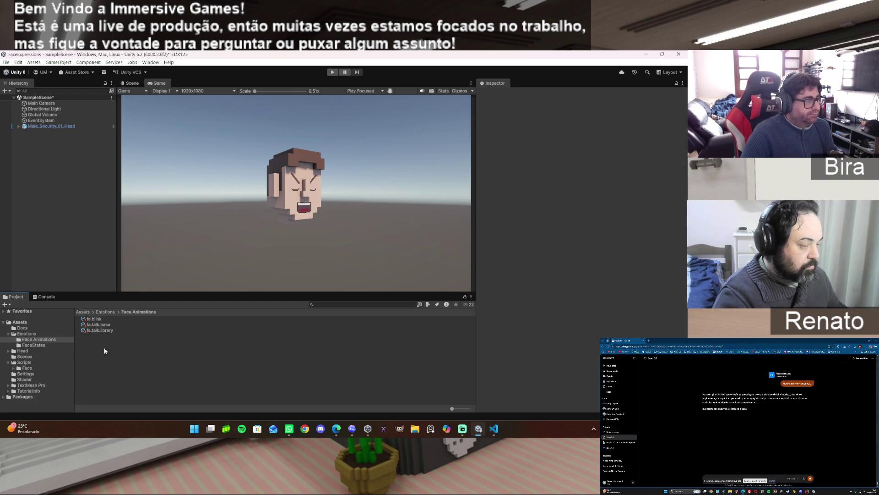
# Step: Create a new Face Animation asset named fa.lookAround in the Face Animations folder
pyautogui.rightClick(105, 351)
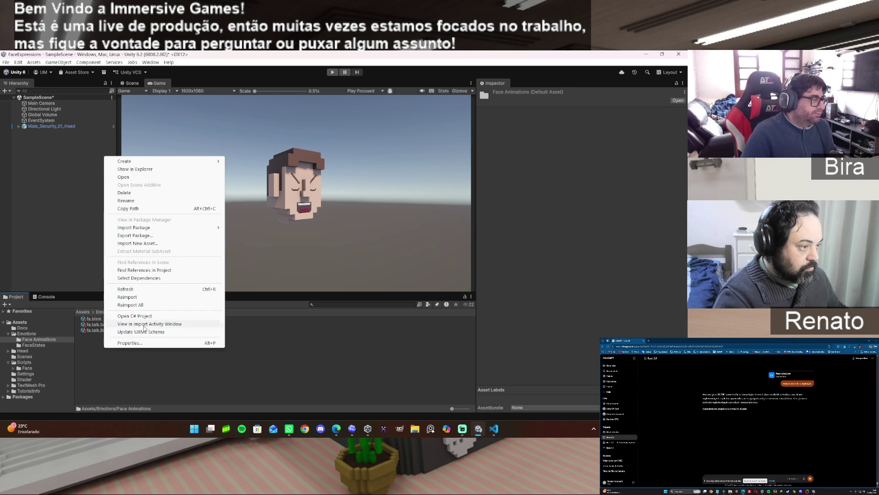
pyautogui.moveTo(145, 163)
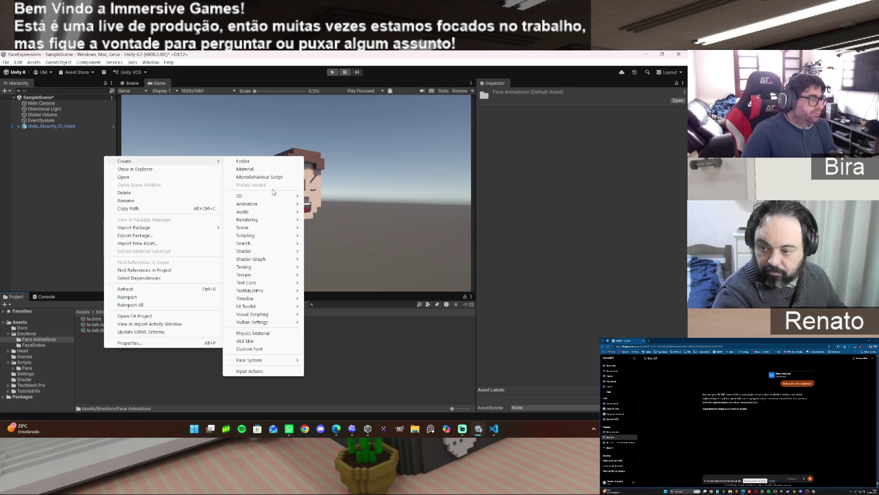
pyautogui.moveTo(259, 360)
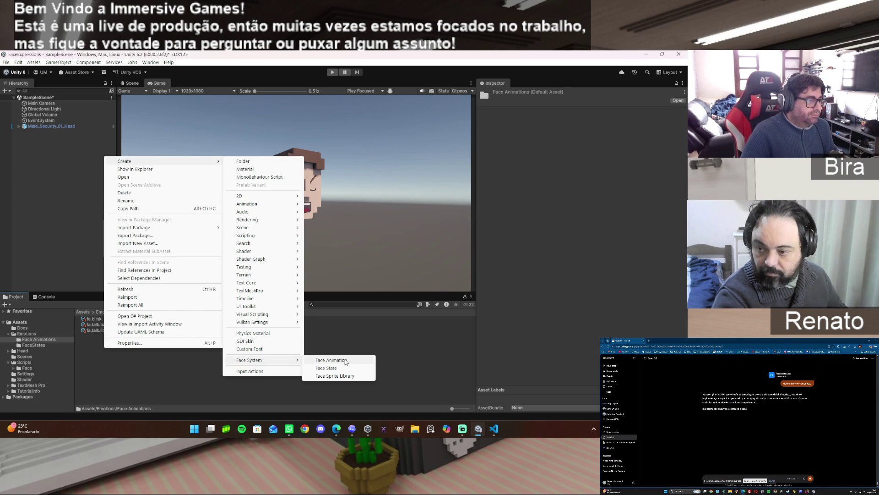
pyautogui.click(346, 362)
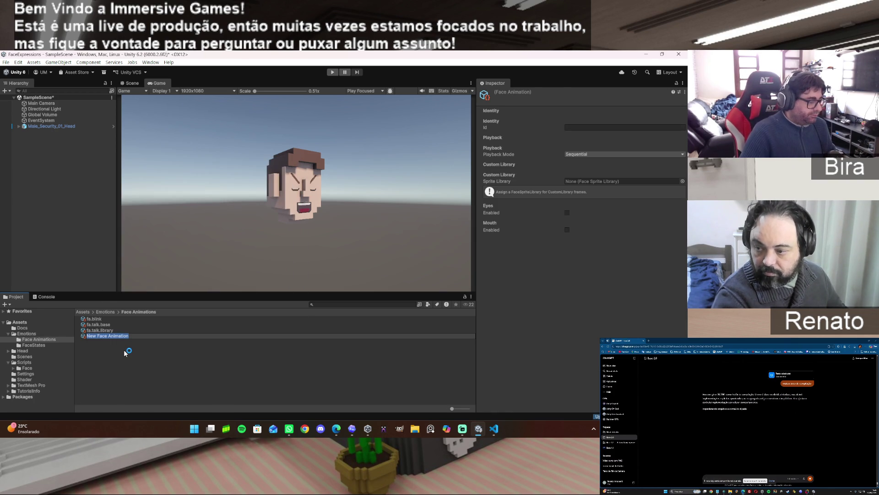
pyautogui.write('f')
pyautogui.write('a.look')
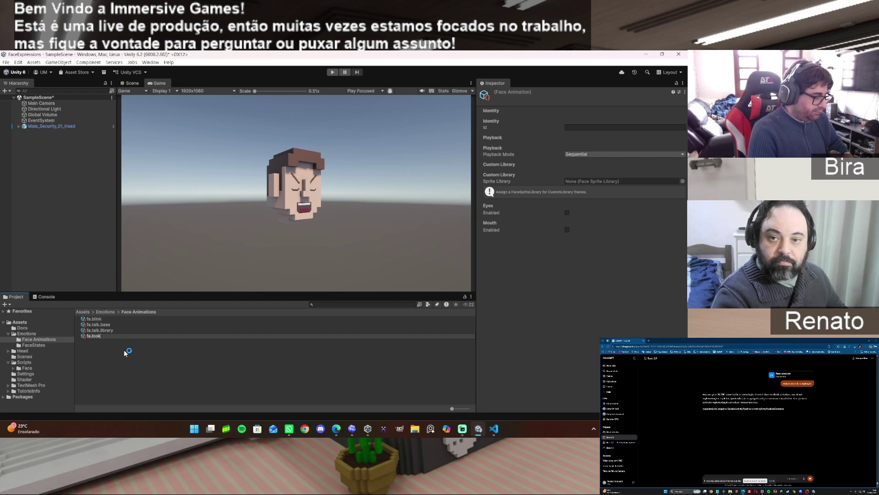
pyautogui.write('d')
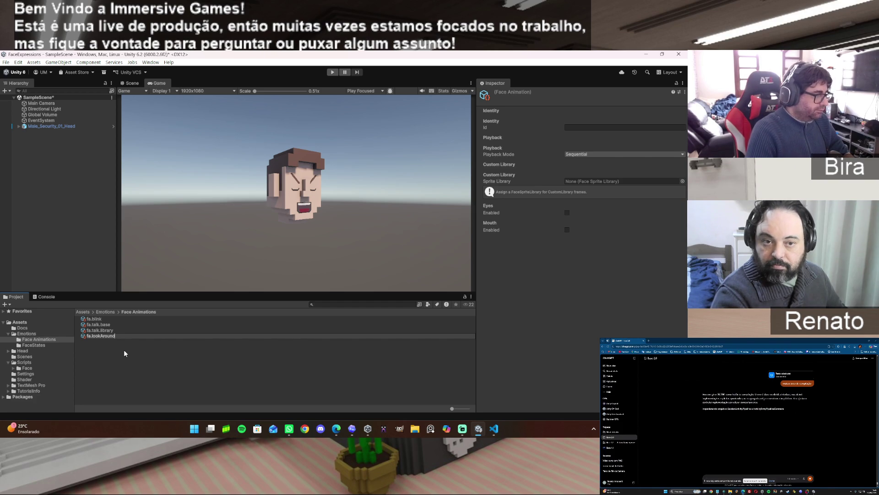
pyautogui.press('Return')
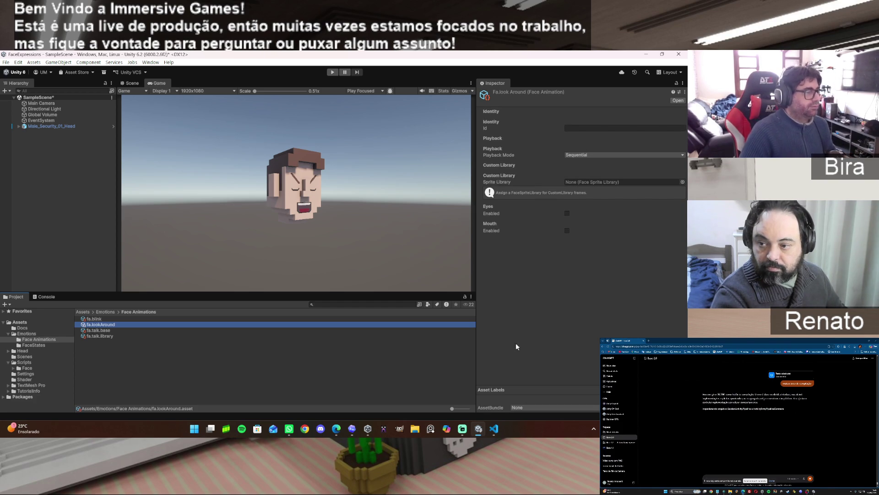
# Step: Re-confirm the fa.lookAround asset name and paste fa.lookAround into its Id field
pyautogui.click(132, 365)
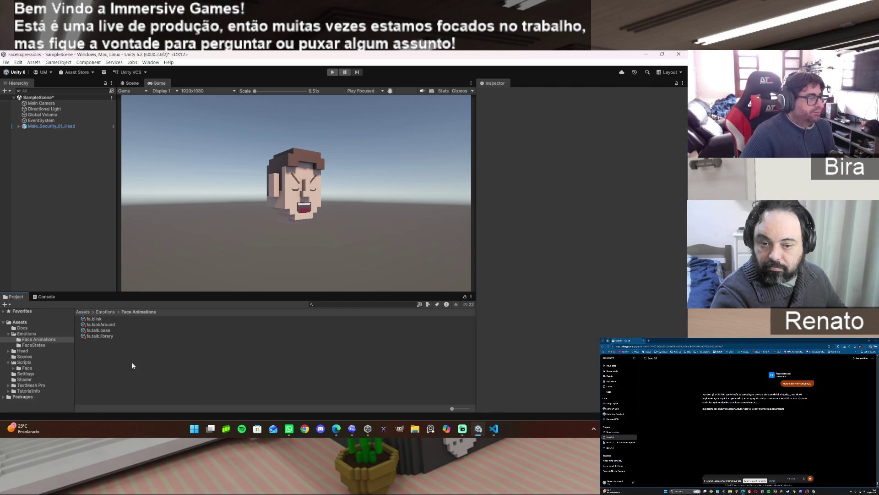
pyautogui.click(114, 324)
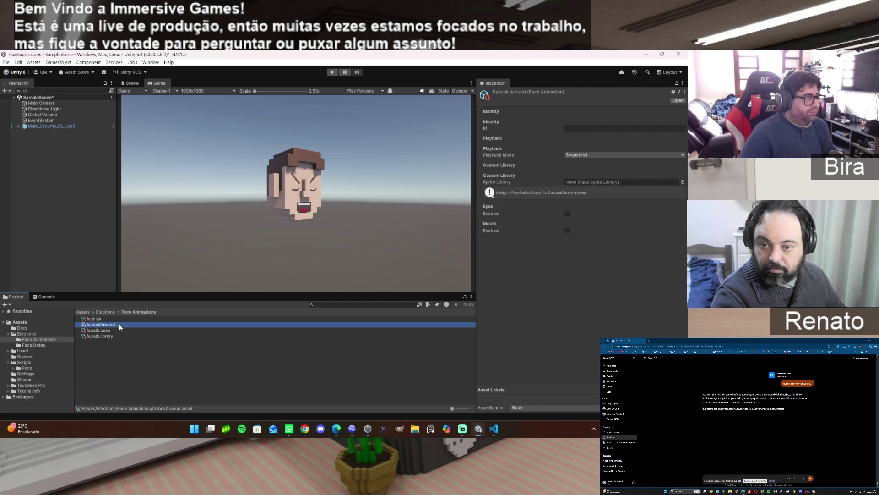
pyautogui.click(120, 326)
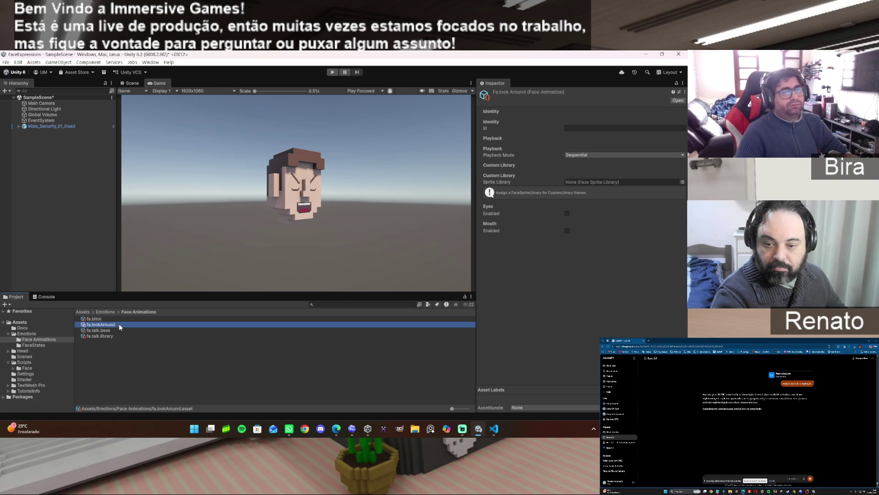
pyautogui.click(105, 324)
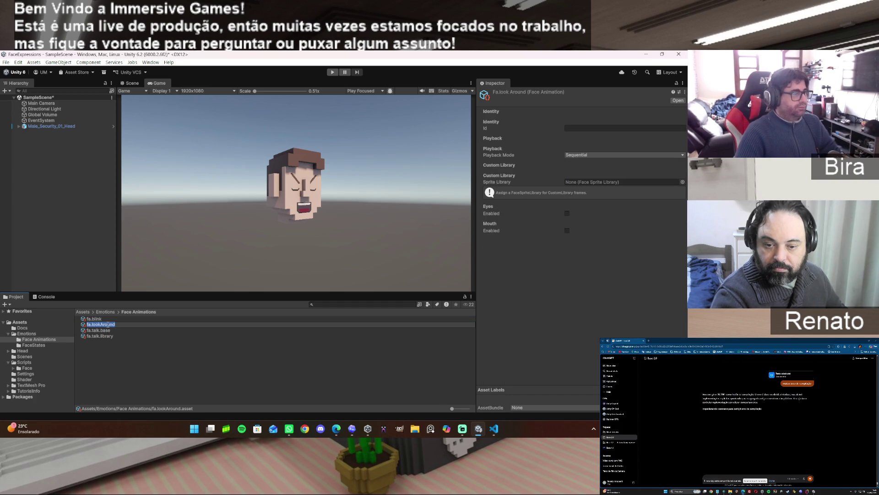
pyautogui.press('Return')
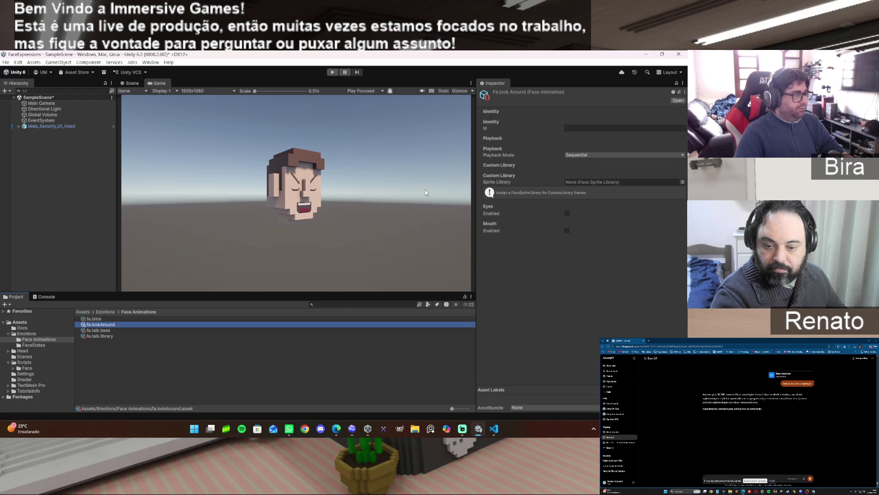
pyautogui.click(592, 129)
pyautogui.write('fa.lookAround')
# Step: Confirm the Id fa.lookAround and set Playback Mode to Loop
pyautogui.press('Return')
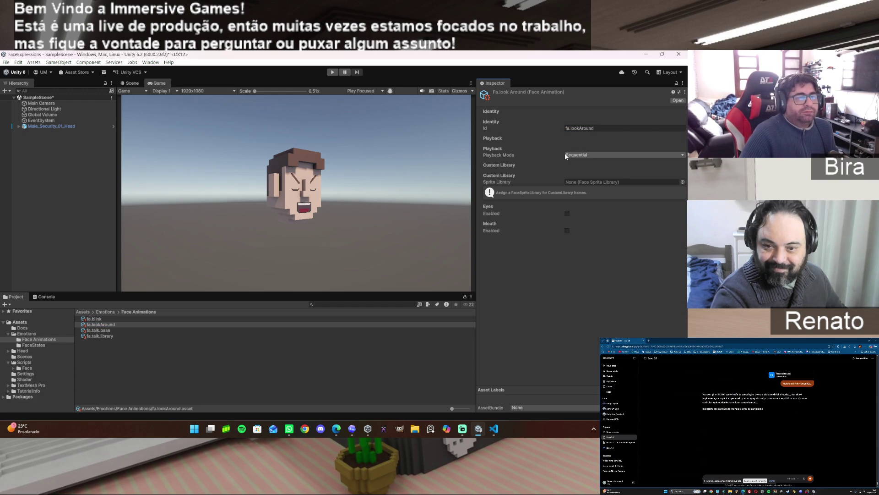
pyautogui.click(573, 155)
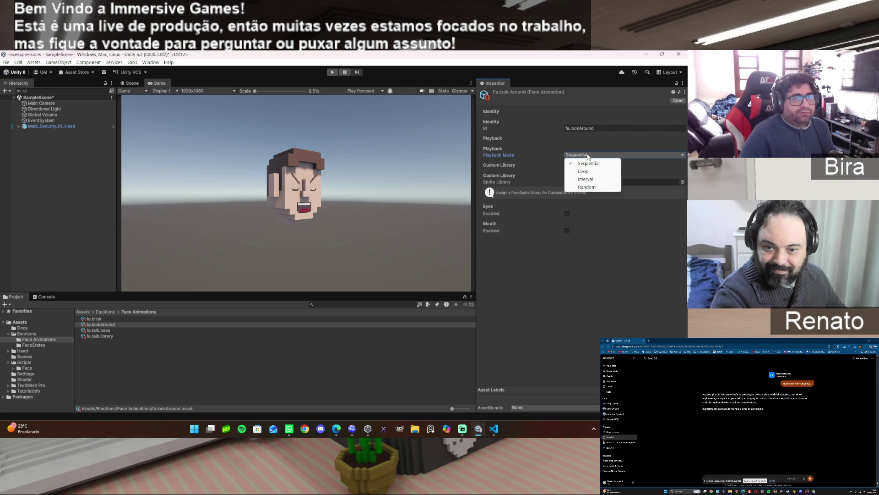
pyautogui.click(583, 171)
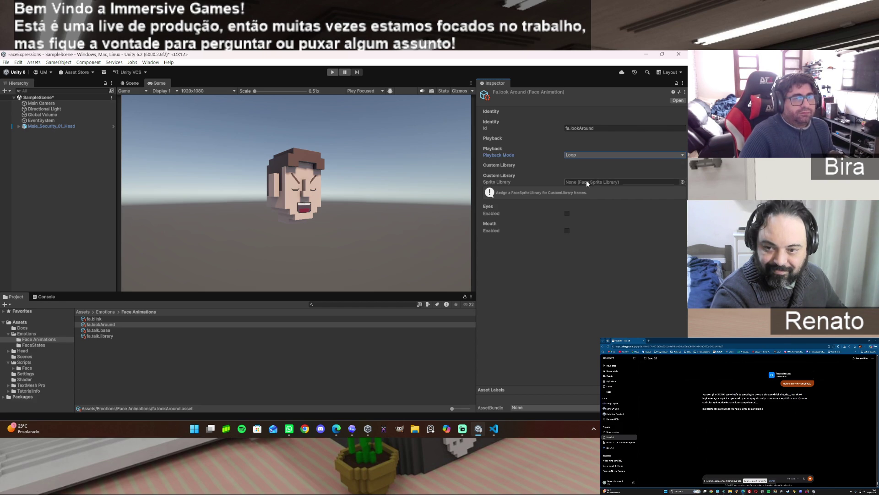
# Step: Assign Head_Face_Library as the sprite library and enable the Eyes track
pyautogui.click(682, 181)
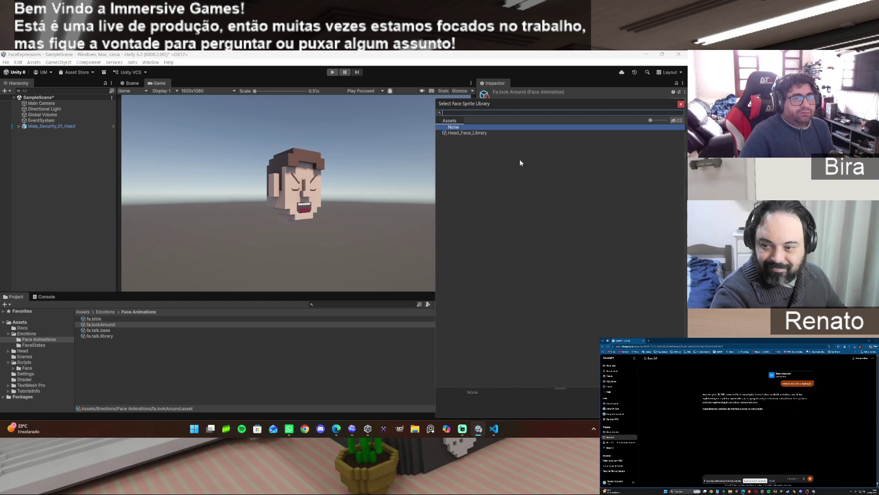
pyautogui.doubleClick(488, 131)
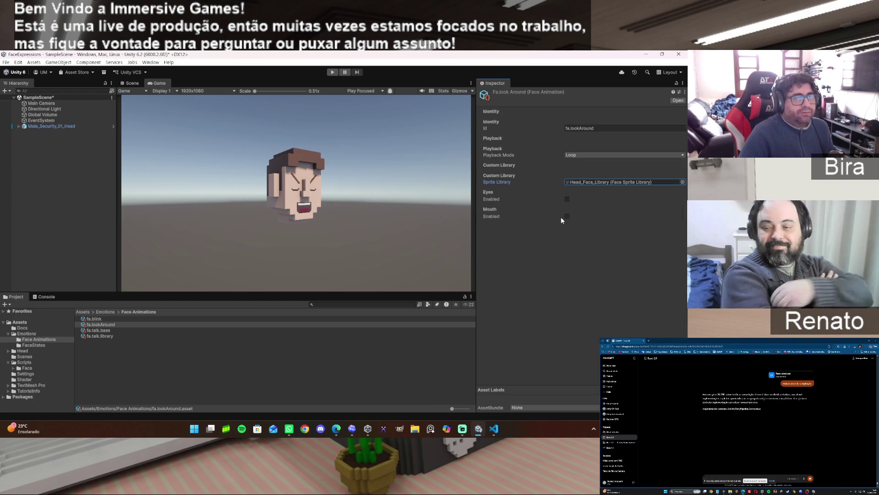
pyautogui.click(567, 199)
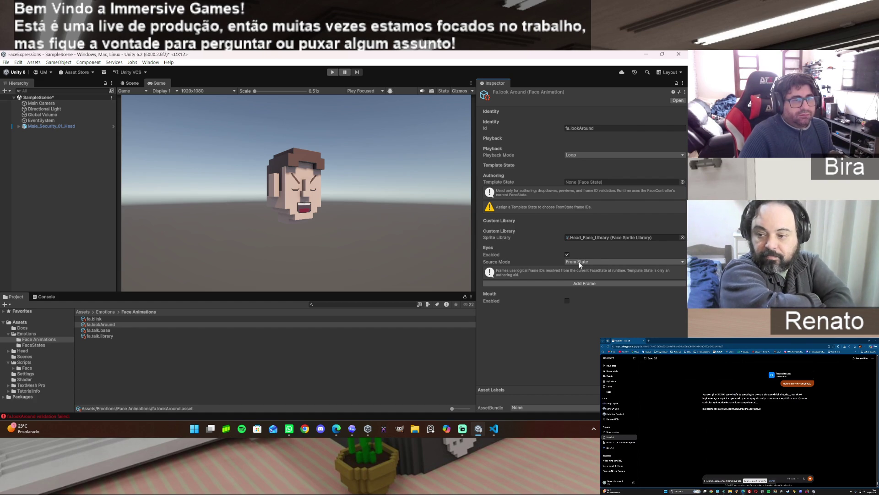
pyautogui.click(579, 262)
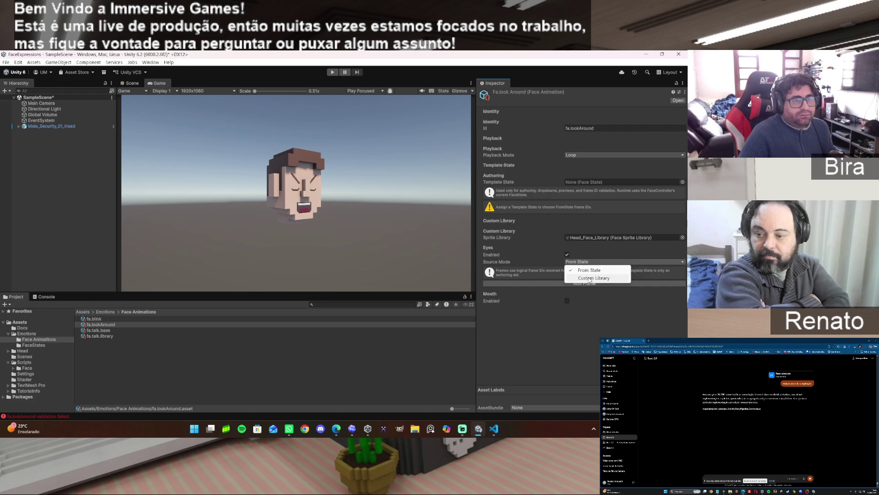
# Step: Switch the eyes to Custom Library and add two frames, setting Frame 1 to eye.look.right
pyautogui.click(589, 278)
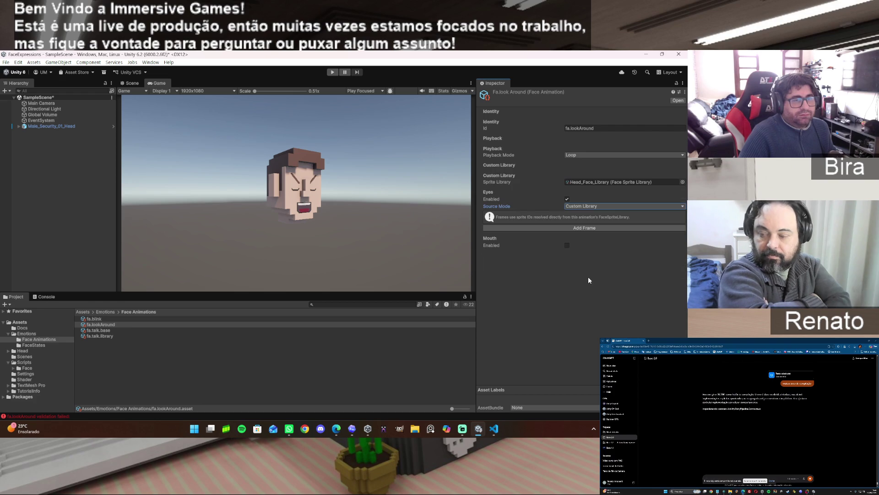
pyautogui.click(582, 228)
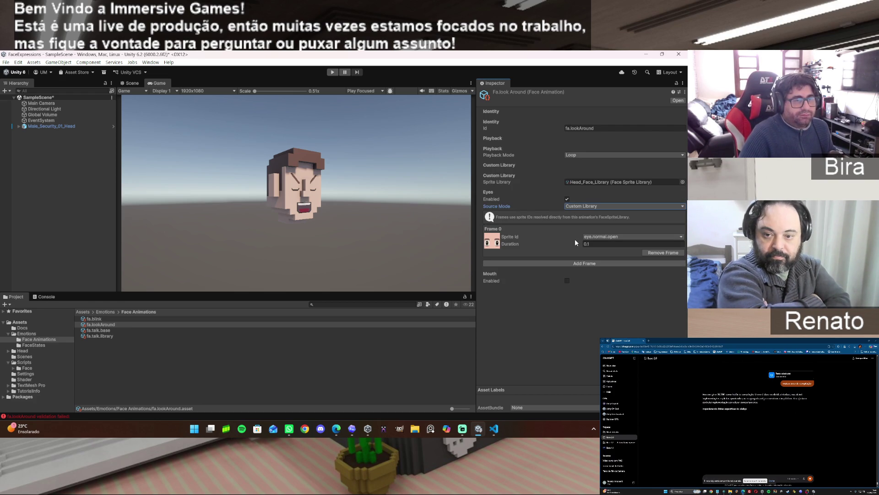
pyautogui.click(587, 264)
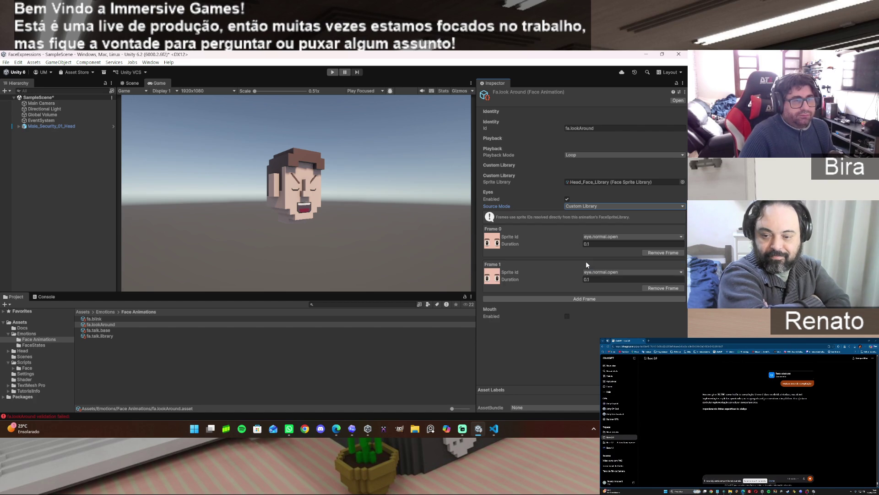
pyautogui.click(610, 275)
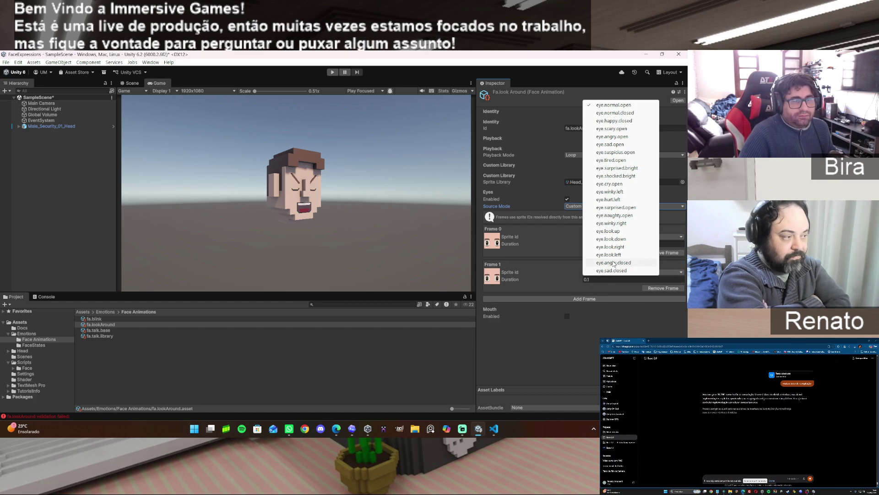
pyautogui.click(620, 254)
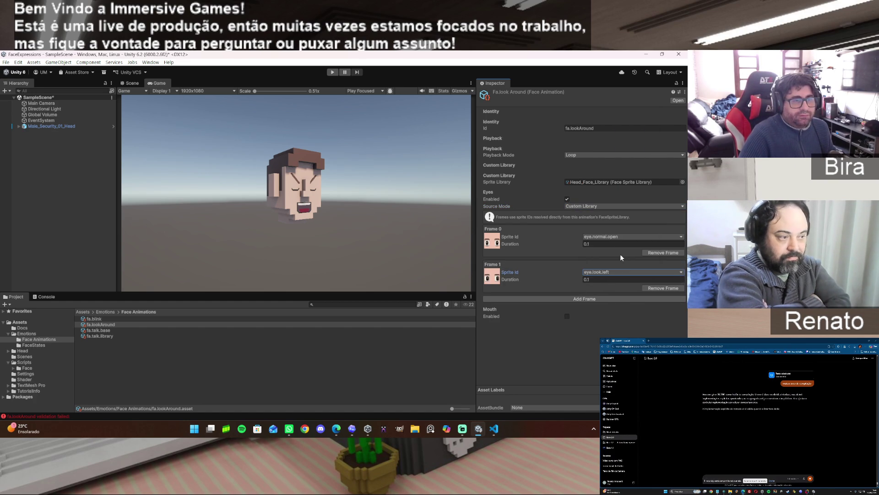
pyautogui.click(603, 274)
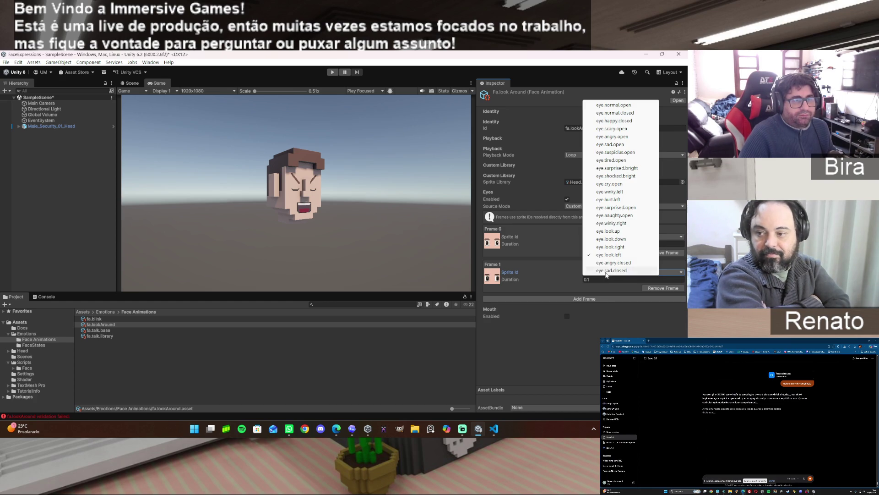
pyautogui.click(628, 248)
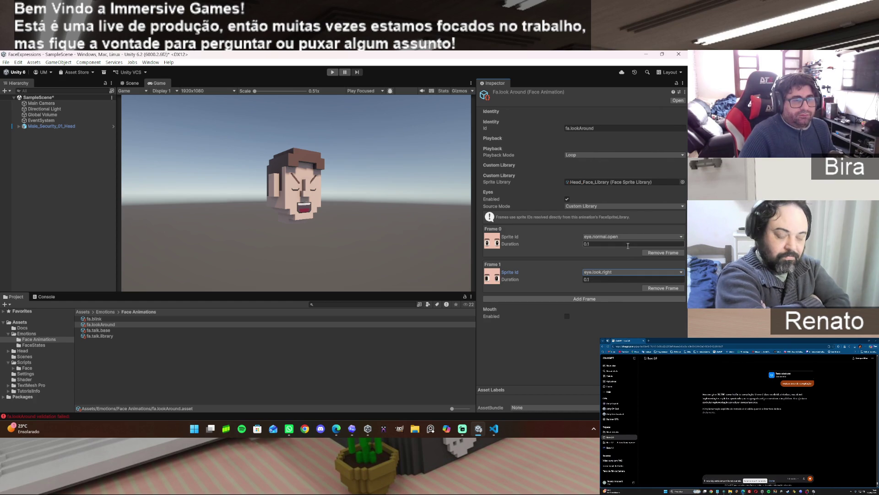
# Step: Add two more eye frames using eye.normal.open and eye.look.left
pyautogui.click(590, 298)
pyautogui.click(588, 306)
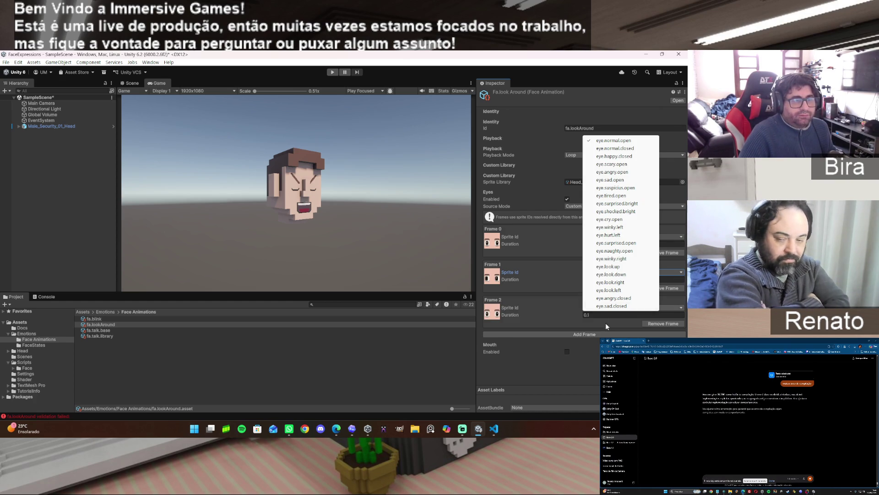
pyautogui.click(602, 321)
pyautogui.click(608, 336)
pyautogui.click(605, 343)
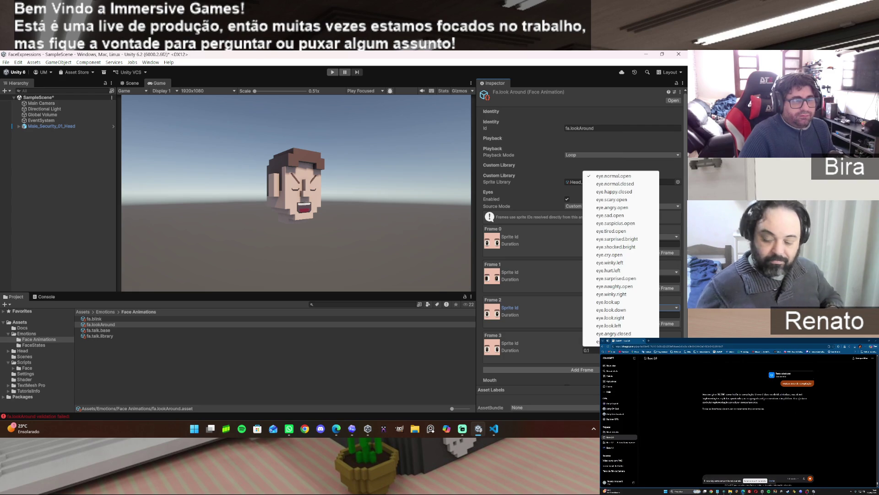
pyautogui.click(628, 324)
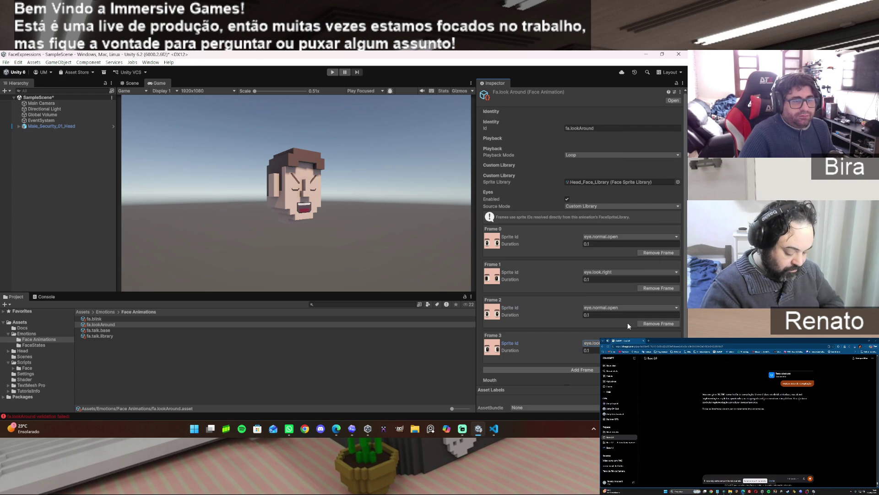
# Step: Remove the leading eye.normal.open frame, add a final eye frame, and set its duration to 8
pyautogui.scroll(-1, 545, 304)
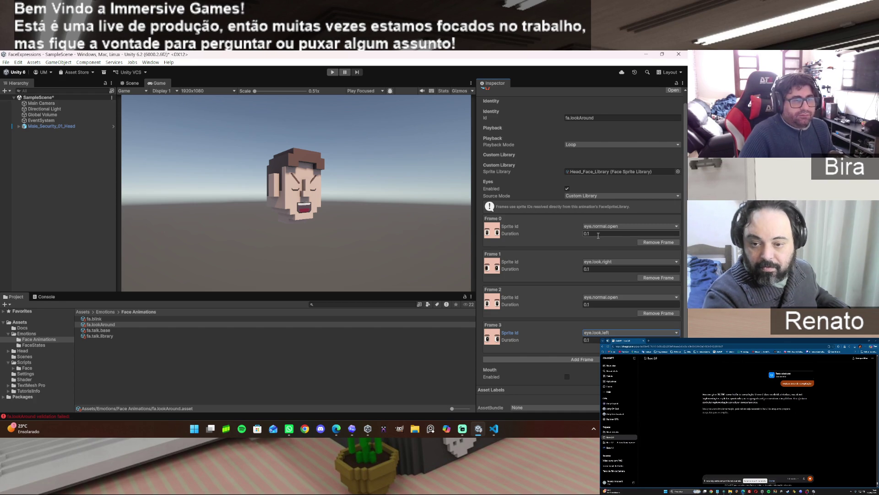
pyautogui.click(656, 243)
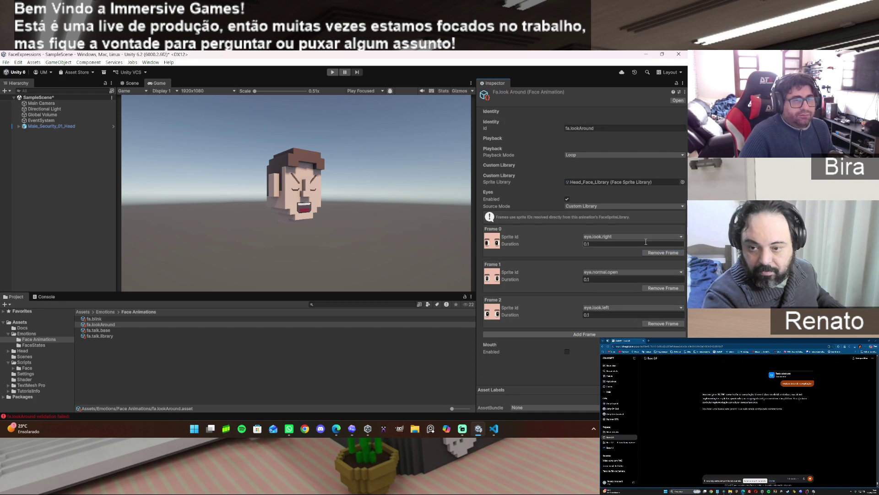
pyautogui.click(589, 334)
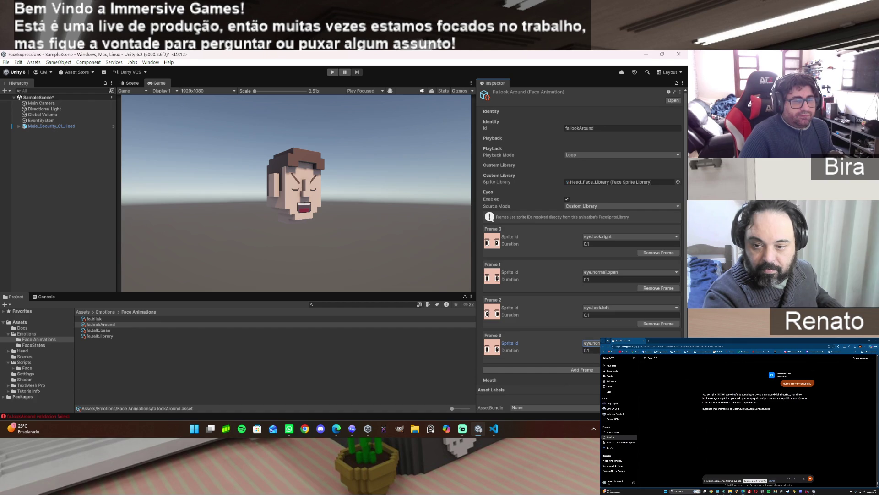
pyautogui.click(595, 351)
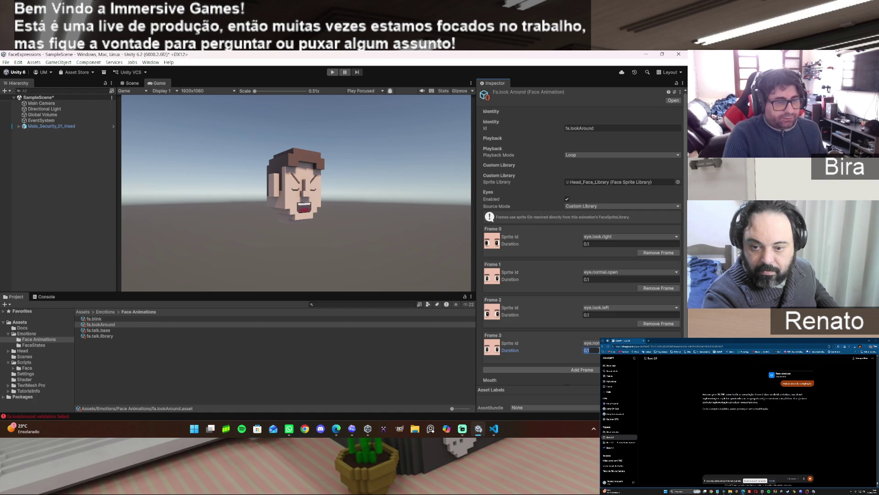
pyautogui.write('0')
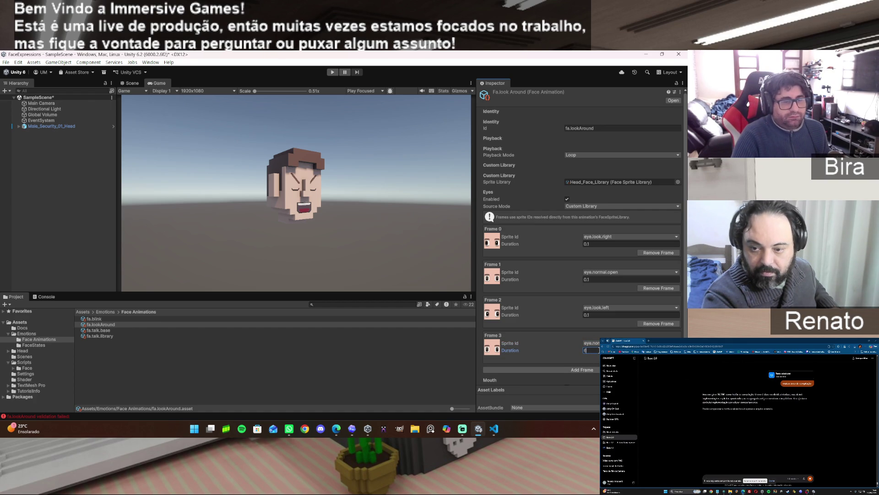
pyautogui.doubleClick(592, 352)
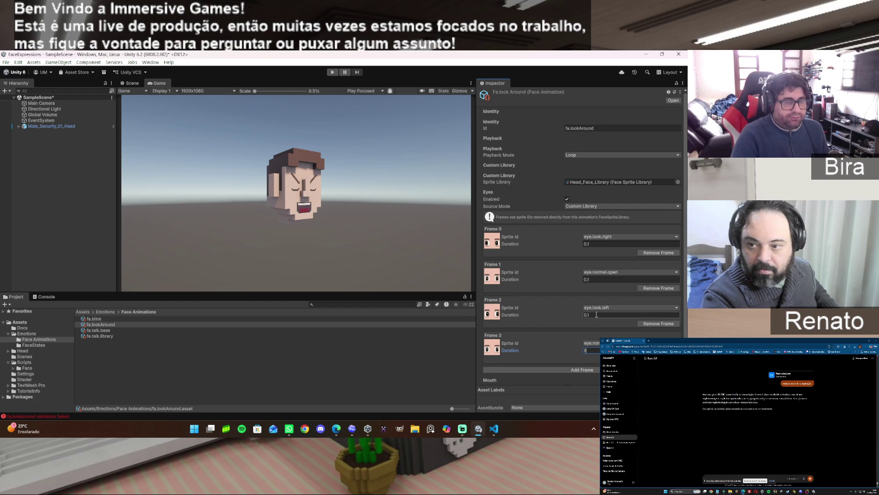
pyautogui.click(598, 244)
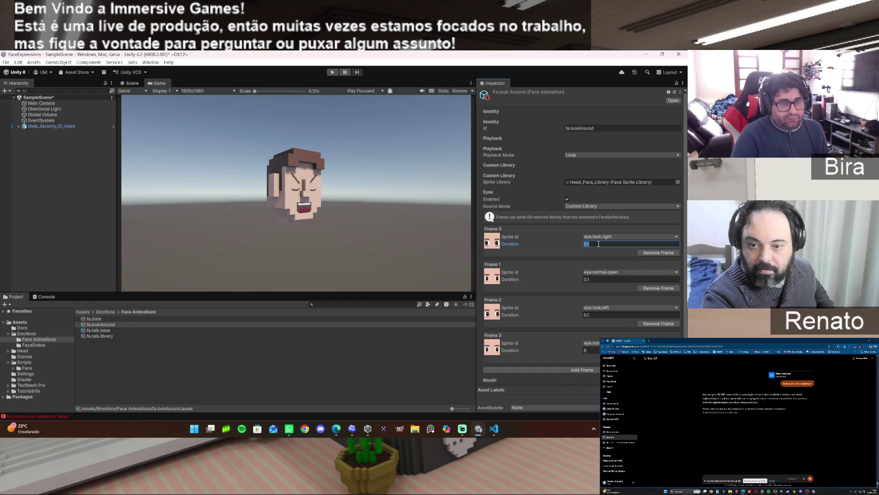
# Step: Set the eye frame durations to 3, 0.2 and 3
pyautogui.write('3')
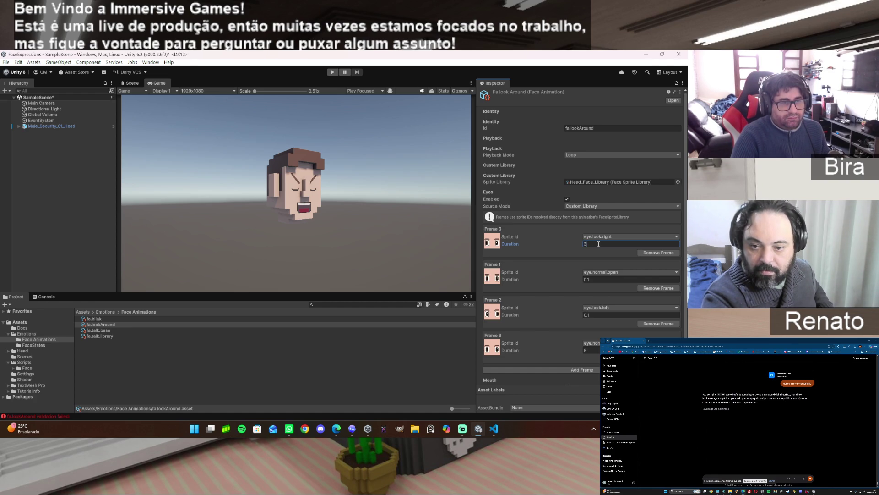
pyautogui.click(598, 279)
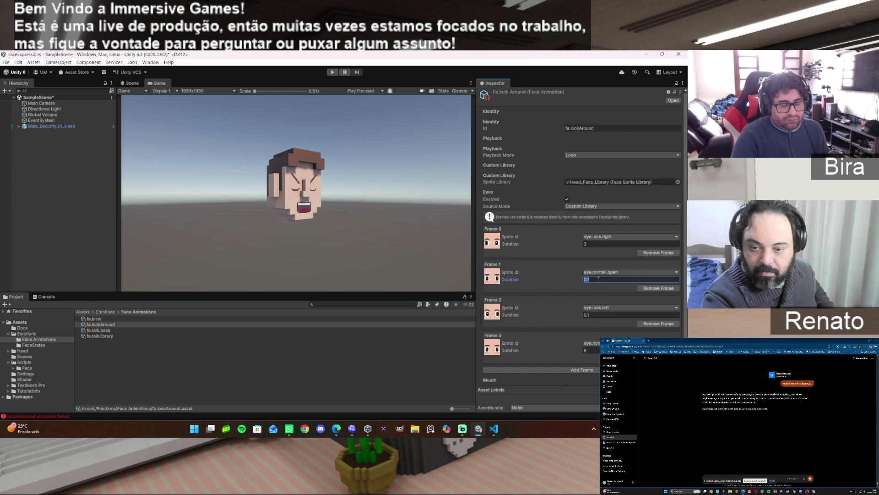
pyautogui.write('1')
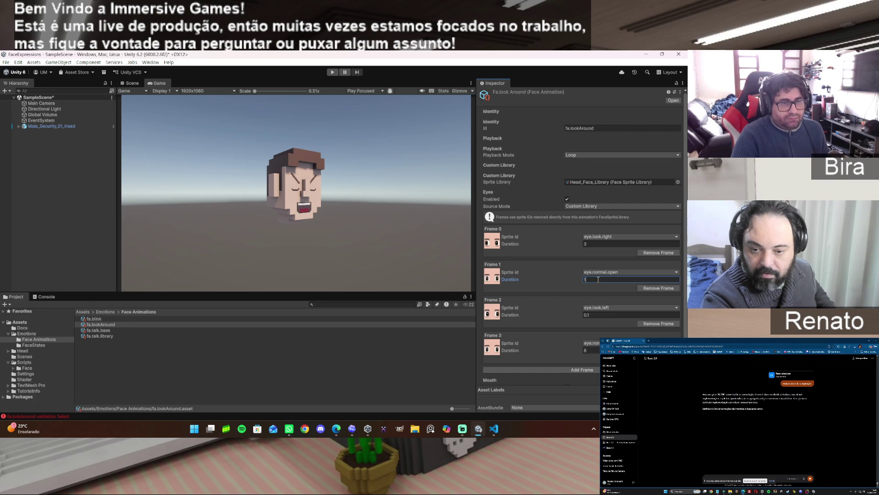
pyautogui.write('0.2')
pyautogui.click(601, 314)
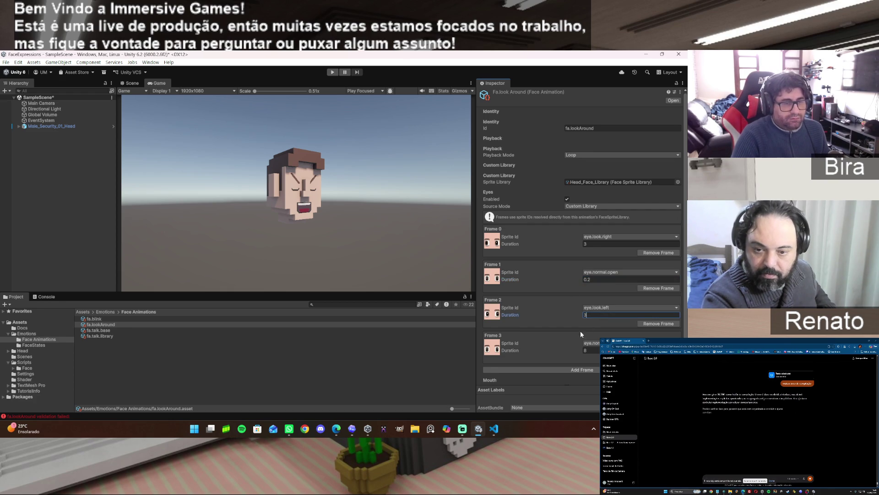
# Step: Enable the fa.lookAround Mouth track
pyautogui.scroll(-1, 575, 337)
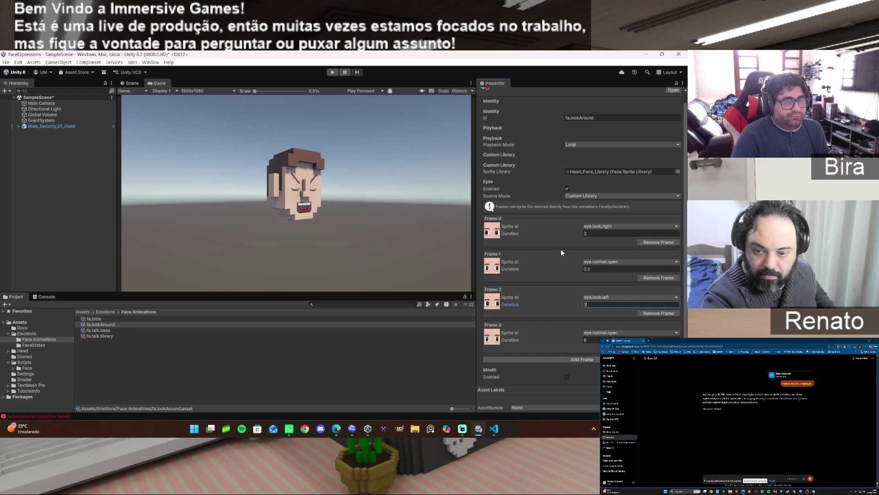
pyautogui.click(567, 377)
pyautogui.scroll(-2, 592, 374)
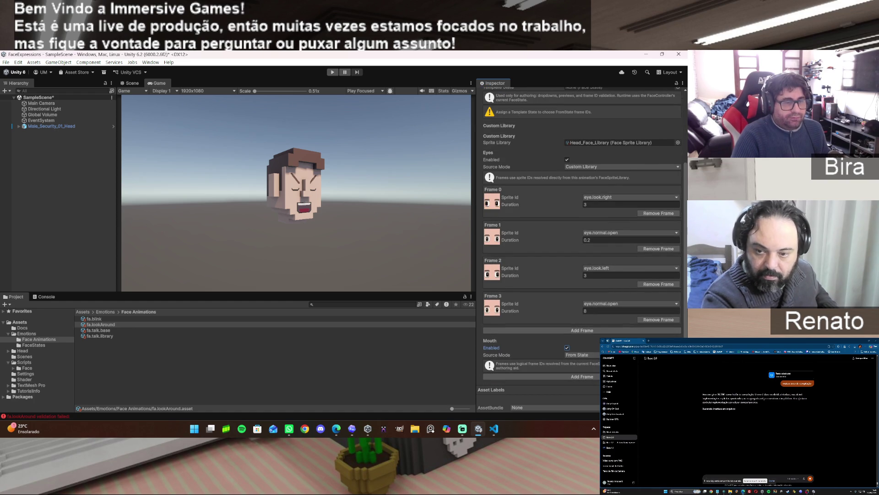
# Step: Give the mouth a Custom Library source with one mouth.surprised frame of duration 0
pyautogui.click(581, 355)
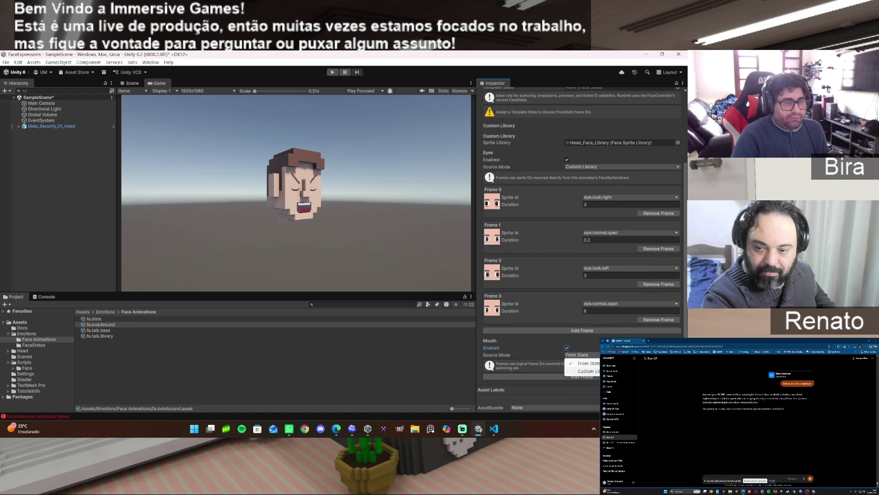
pyautogui.click(585, 371)
pyautogui.click(585, 376)
pyautogui.scroll(-2, 590, 373)
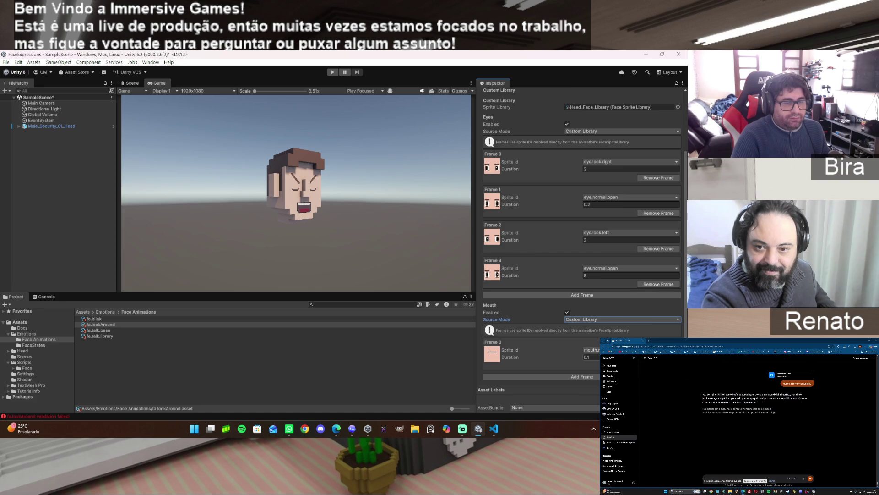
pyautogui.click(592, 350)
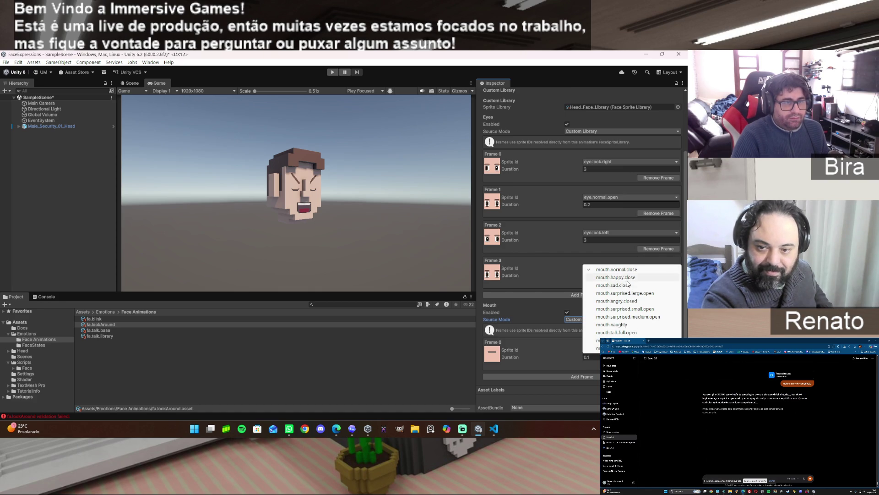
pyautogui.click(625, 310)
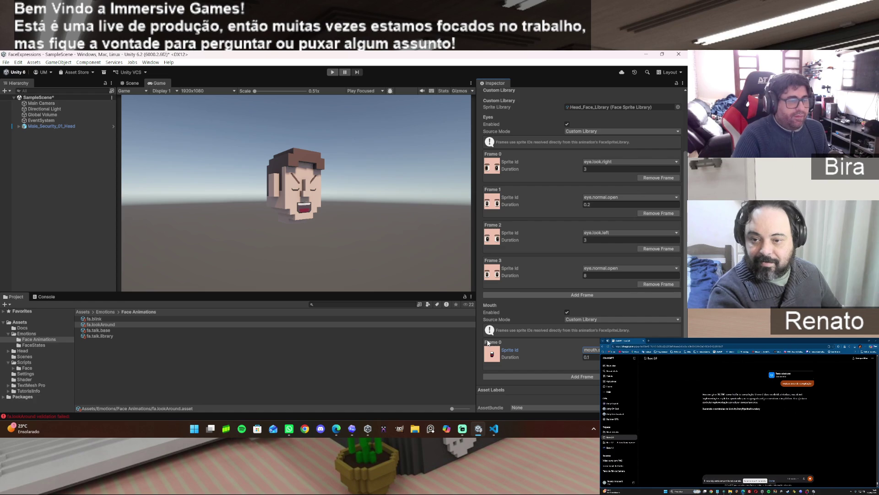
pyautogui.click(587, 357)
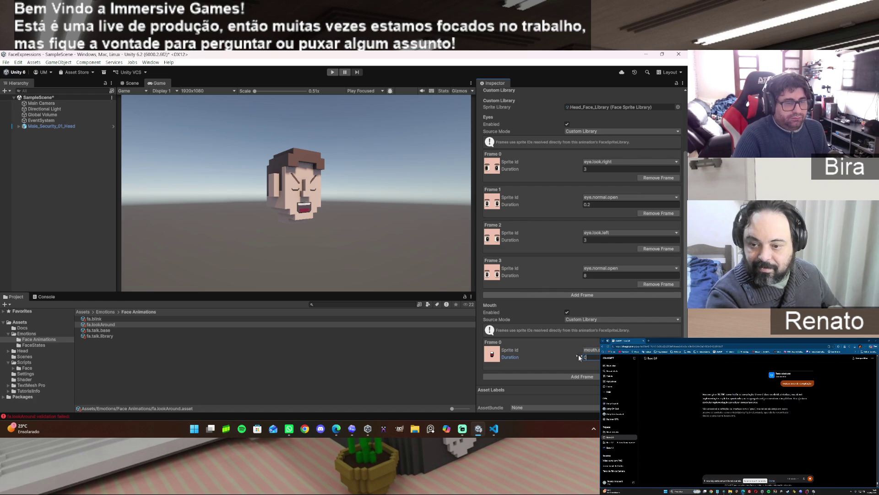
pyautogui.write('0')
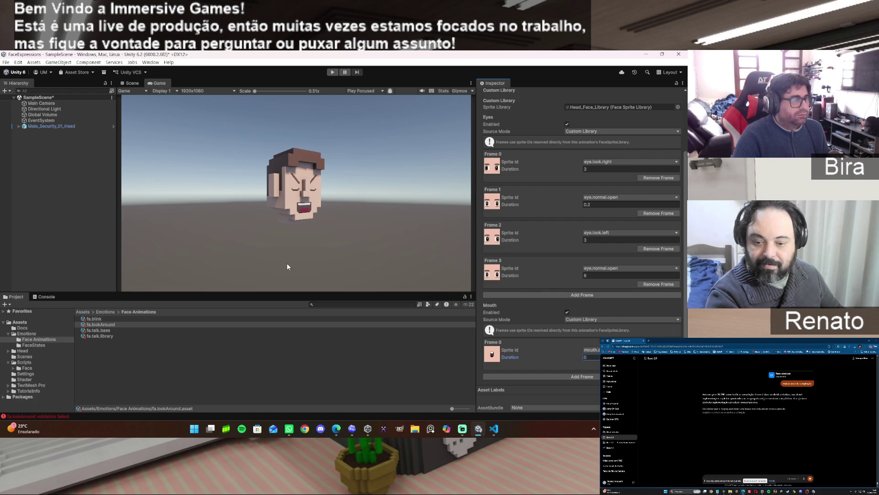
pyautogui.click(34, 333)
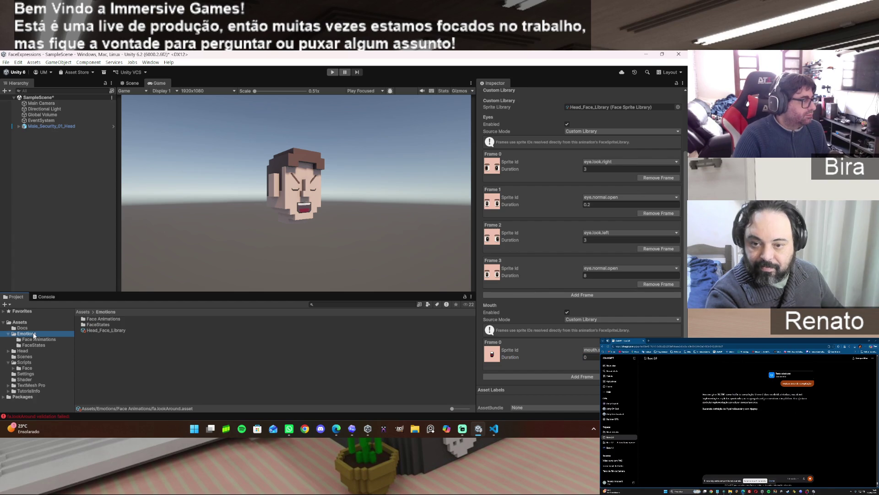
# Step: Drag fa.lookAround into Male_Security_01_Head's Face Controller Animations list and check the Console
pyautogui.click(45, 297)
pyautogui.click(9, 304)
pyautogui.click(14, 296)
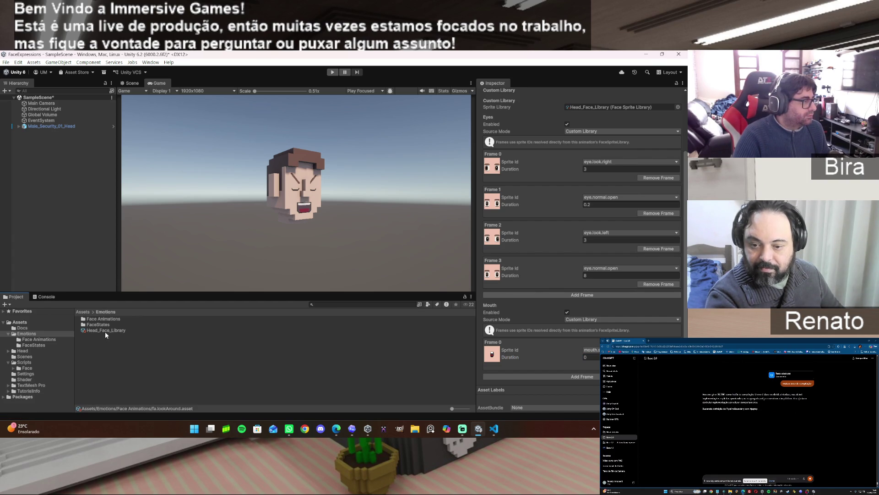
pyautogui.click(69, 127)
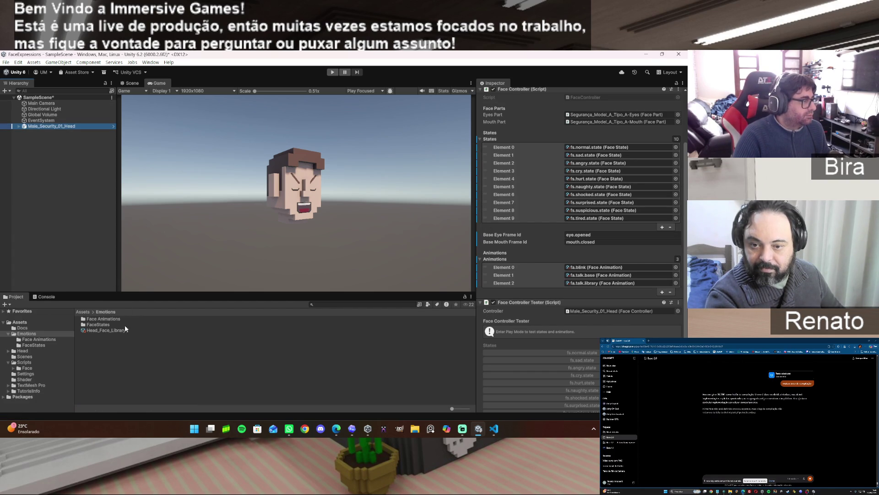
pyautogui.doubleClick(110, 318)
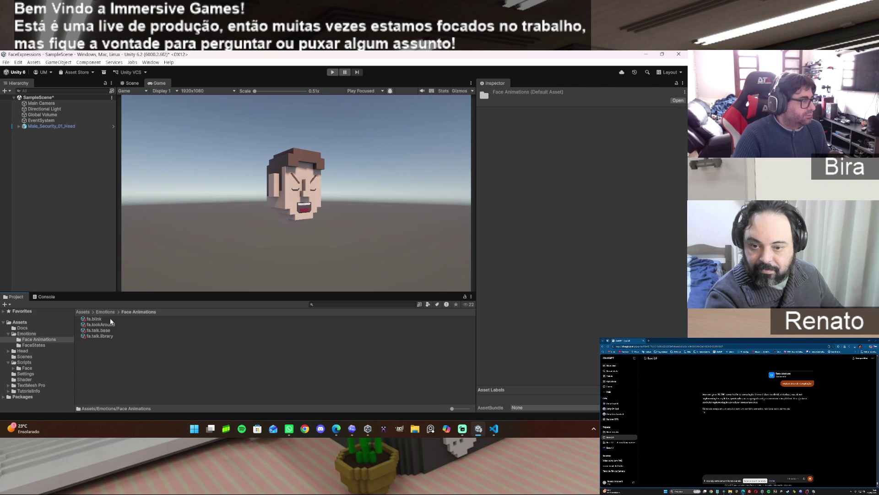
pyautogui.click(59, 126)
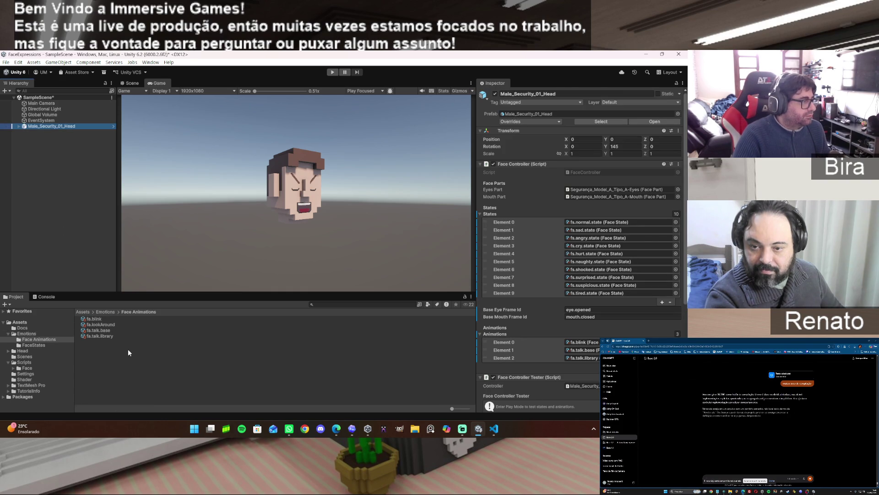
pyautogui.moveTo(104, 328)
pyautogui.mouseDown()
pyautogui.moveTo(526, 341)
pyautogui.moveTo(504, 336)
pyautogui.mouseUp()
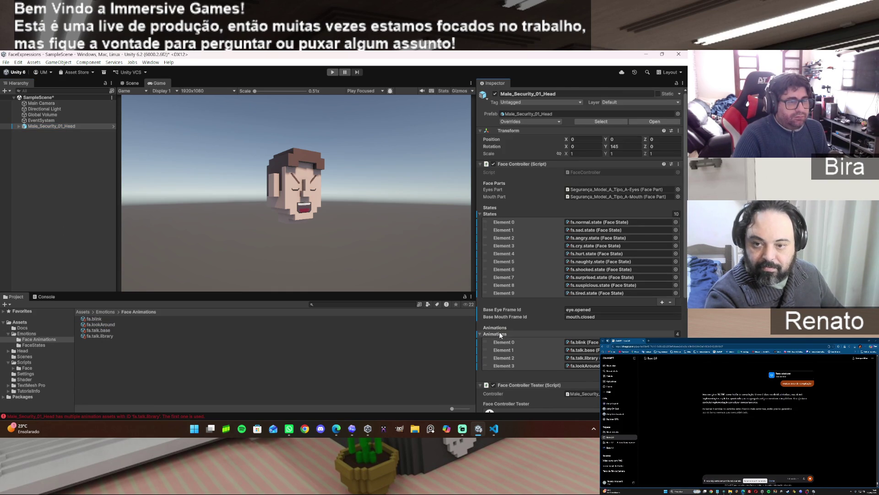
pyautogui.click(49, 296)
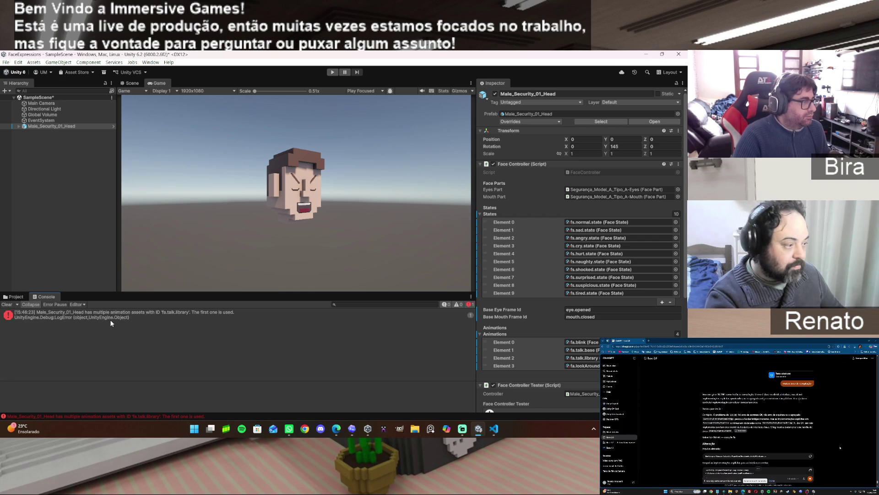
# Step: Clear the Console, enter Play mode, and trigger fa.lookAround from the Face Controller Tester
pyautogui.click(7, 304)
pyautogui.click(332, 72)
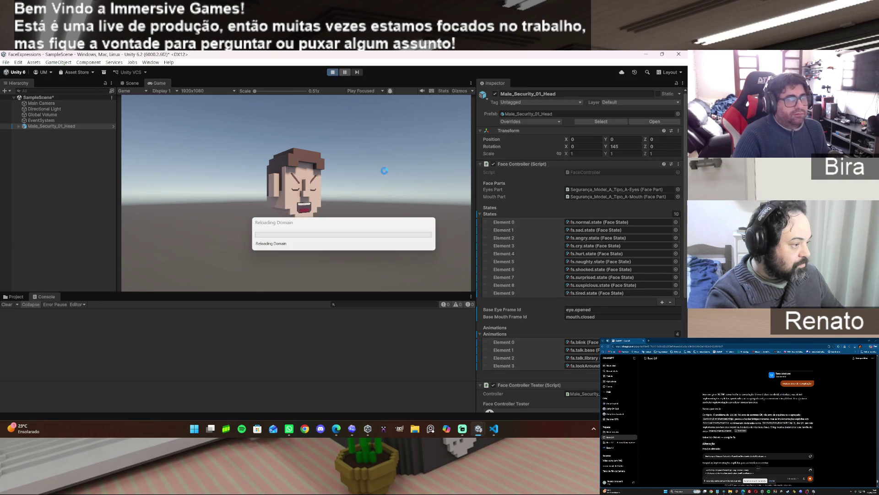
pyautogui.moveTo(478, 428)
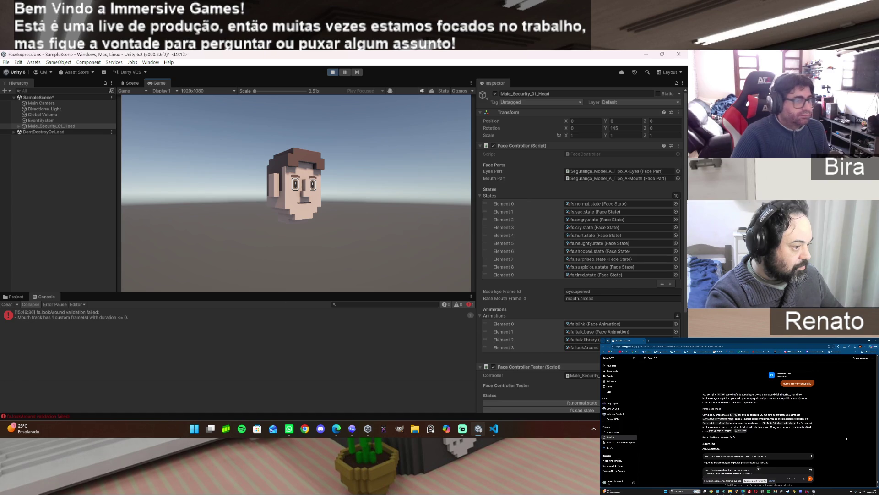
pyautogui.scroll(-5, 592, 374)
pyautogui.click(590, 372)
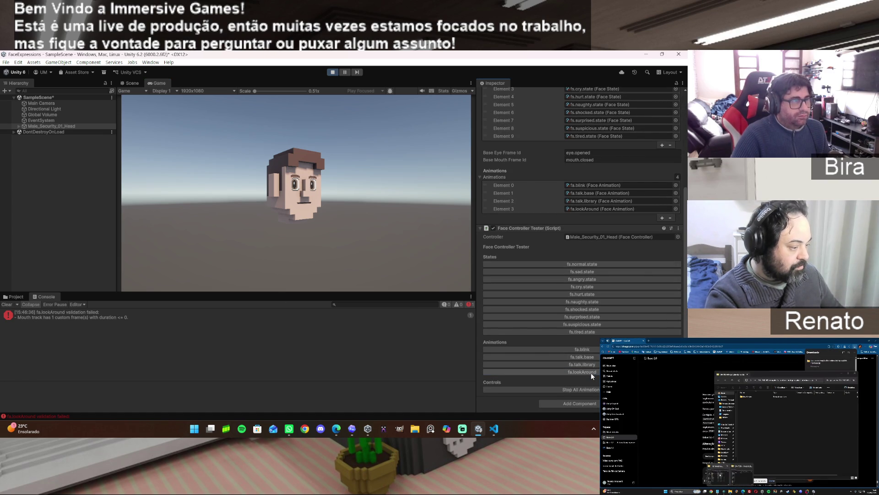
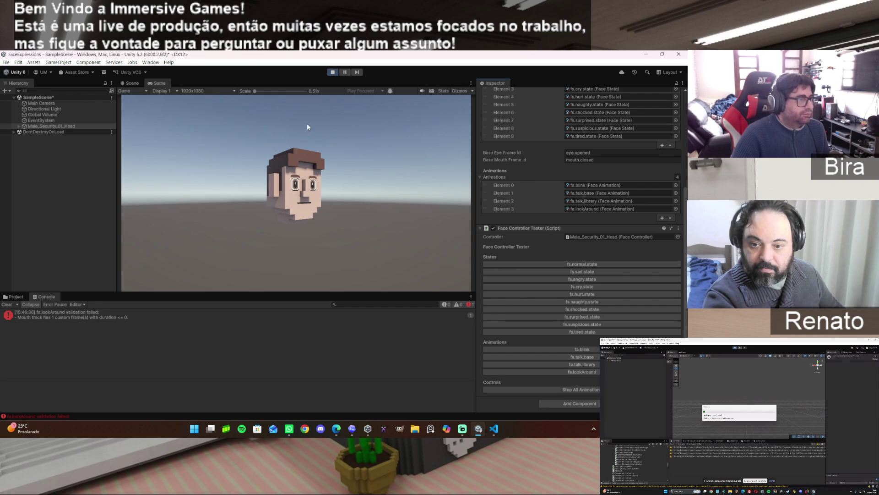
# Step: Exit play mode and select the fa.lookAround face animation asset
pyautogui.click(334, 72)
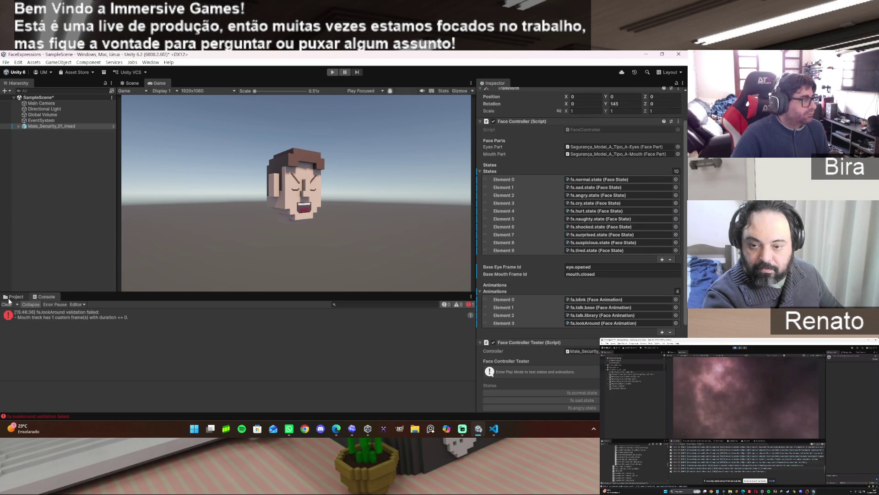
pyautogui.click(16, 296)
pyautogui.click(104, 325)
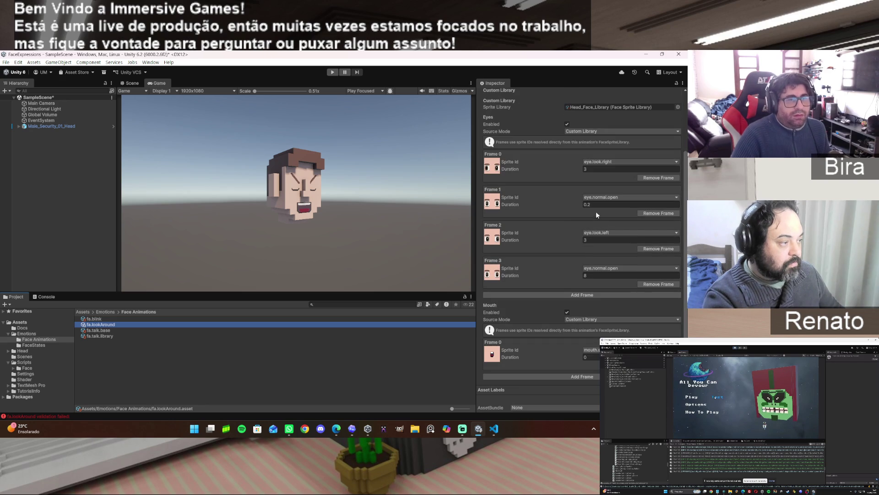
# Step: Set fa.lookAround's second eye frame to 0.12 and first mouth frame to 0.1, then play and select the head
pyautogui.click(591, 205)
pyautogui.click(606, 206)
pyautogui.write('1')
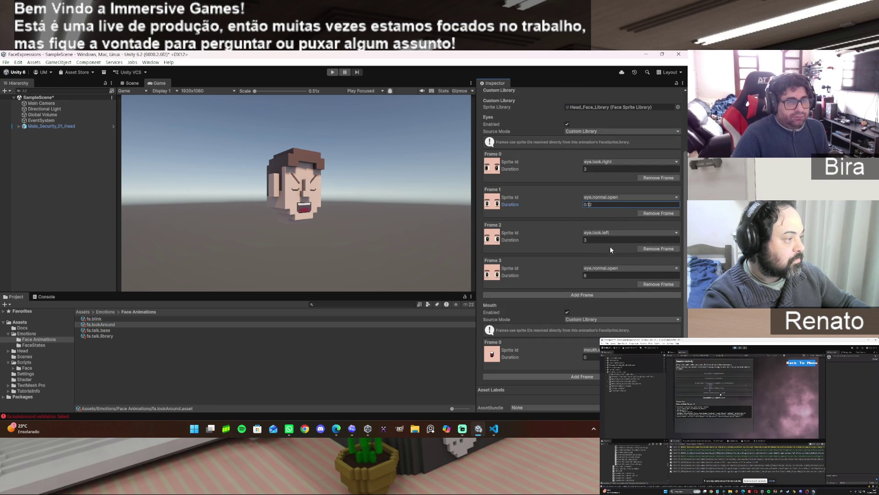
pyautogui.click(589, 357)
pyautogui.write('.1')
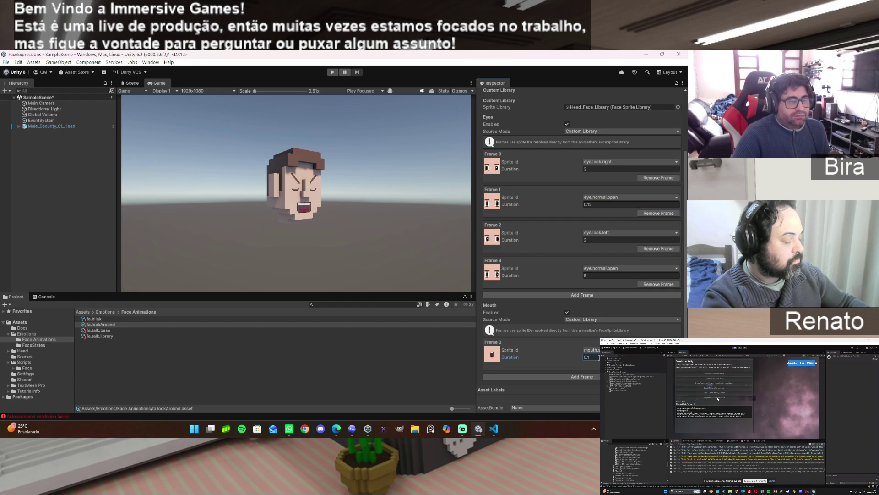
pyautogui.click(332, 72)
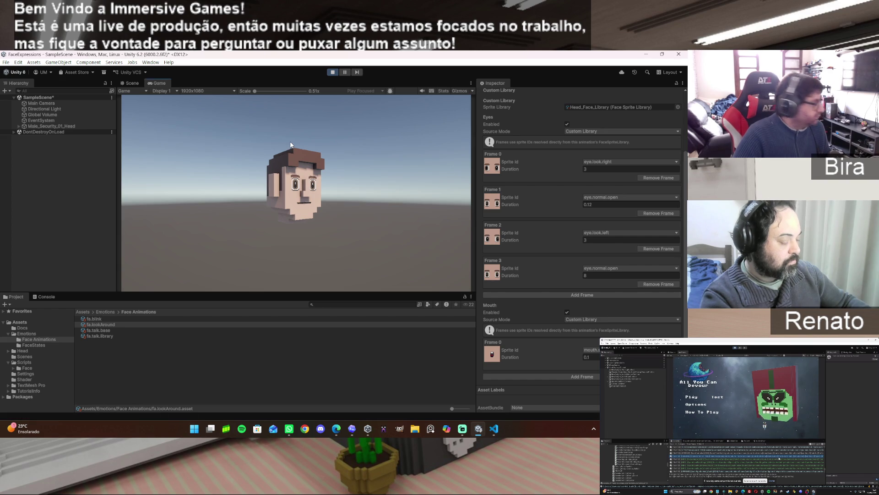
pyautogui.click(52, 126)
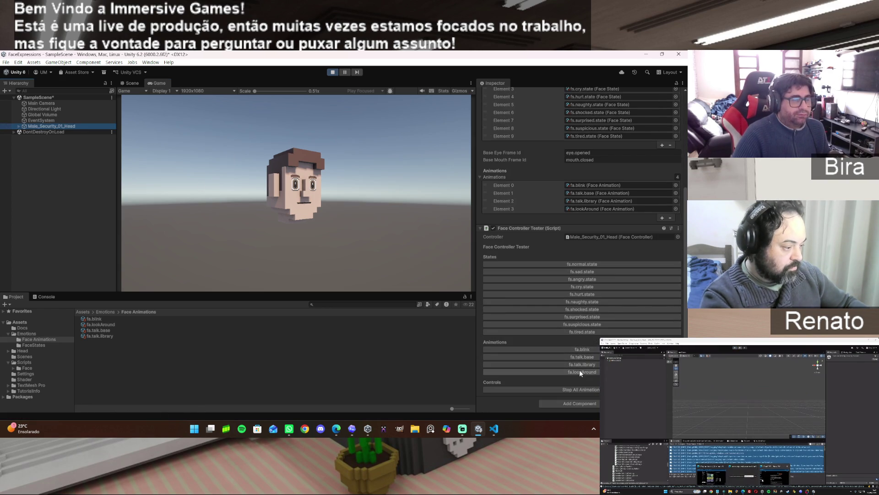
# Step: Preview fa.lookAround on the head, check the Console, then stop play and reopen fa.lookAround
pyautogui.click(581, 372)
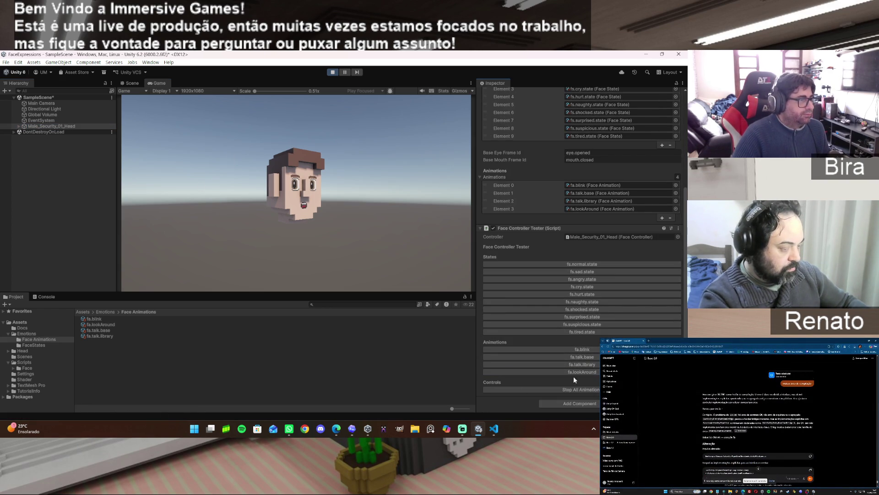
pyautogui.click(52, 297)
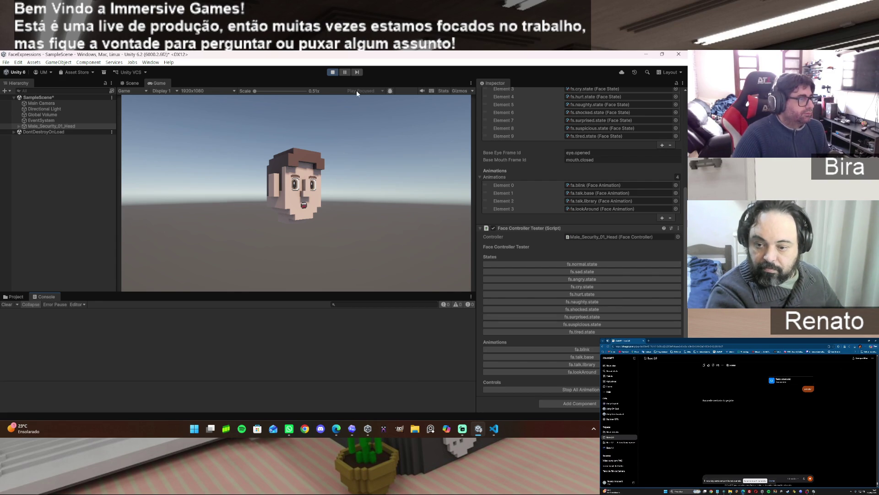
pyautogui.click(333, 72)
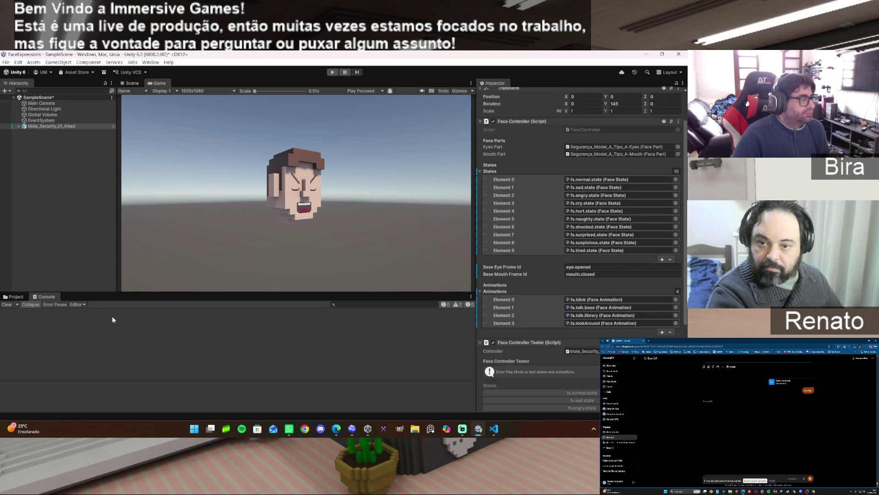
pyautogui.click(15, 297)
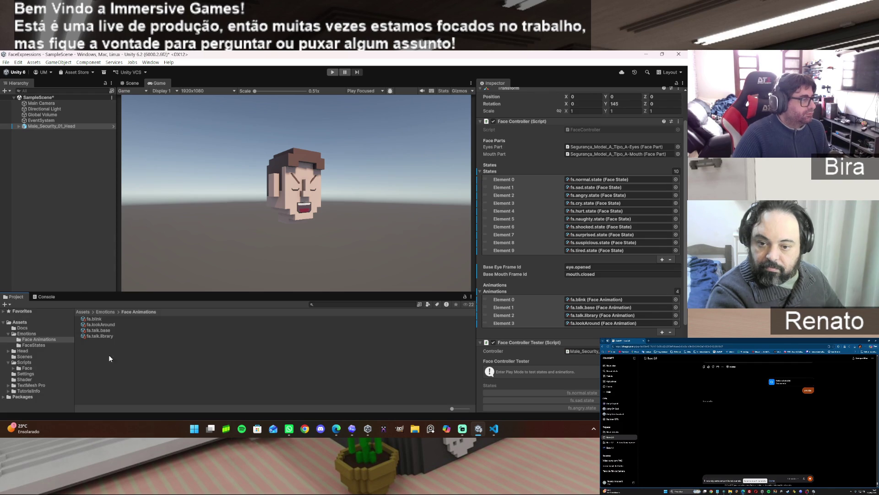
pyautogui.click(104, 325)
pyautogui.scroll(-5, 569, 318)
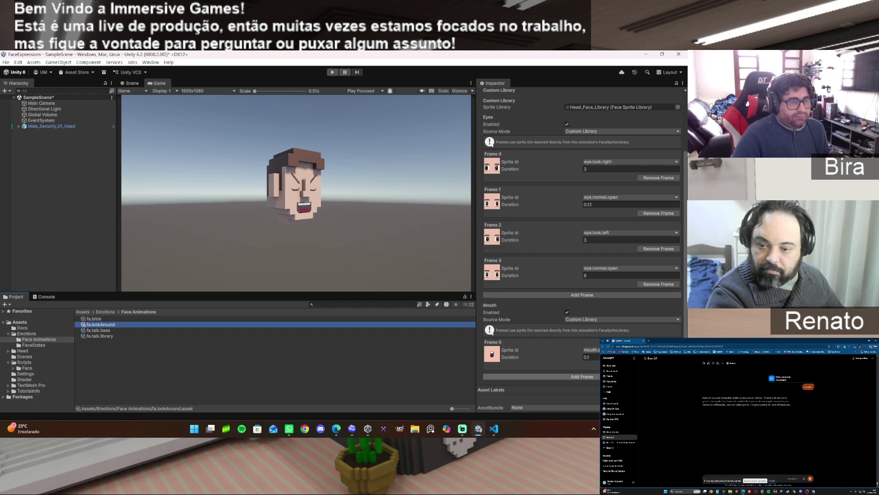
# Step: Enter the sum 3+0,12+3 as the first mouth frame's duration, then start play mode
pyautogui.scroll(-2, 590, 327)
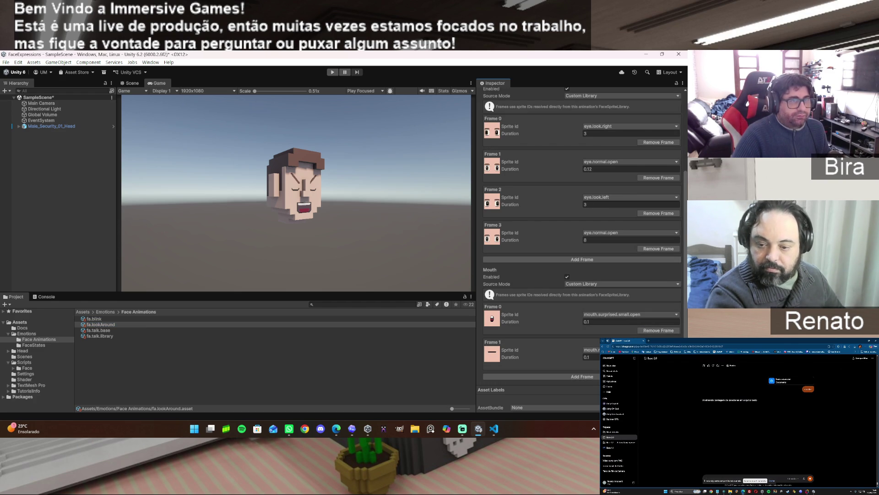
pyautogui.click(601, 322)
pyautogui.write('3')
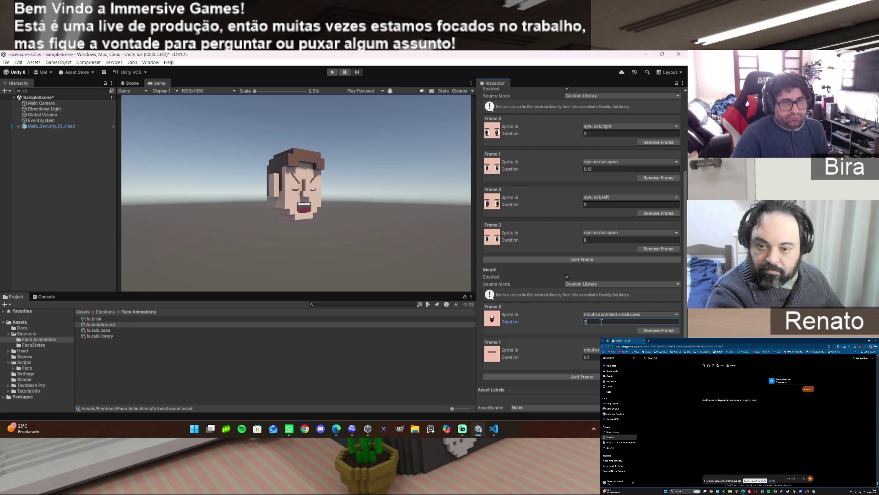
pyautogui.write('+0,12+')
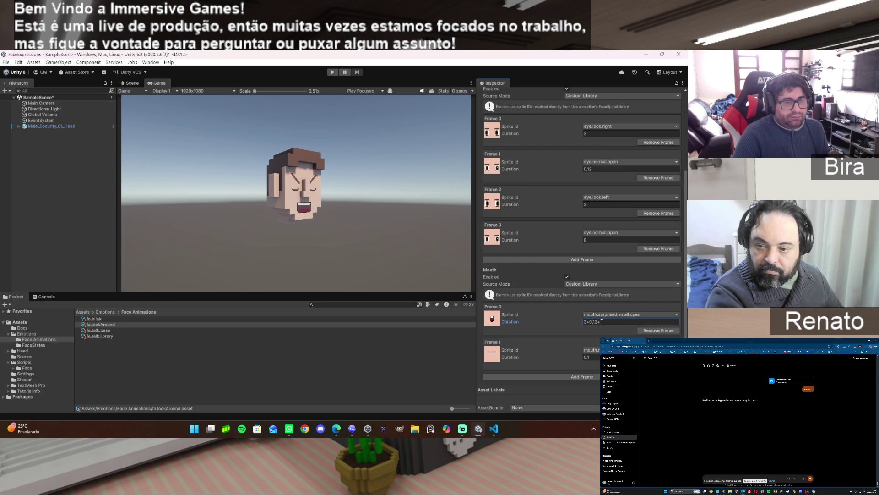
pyautogui.write('3')
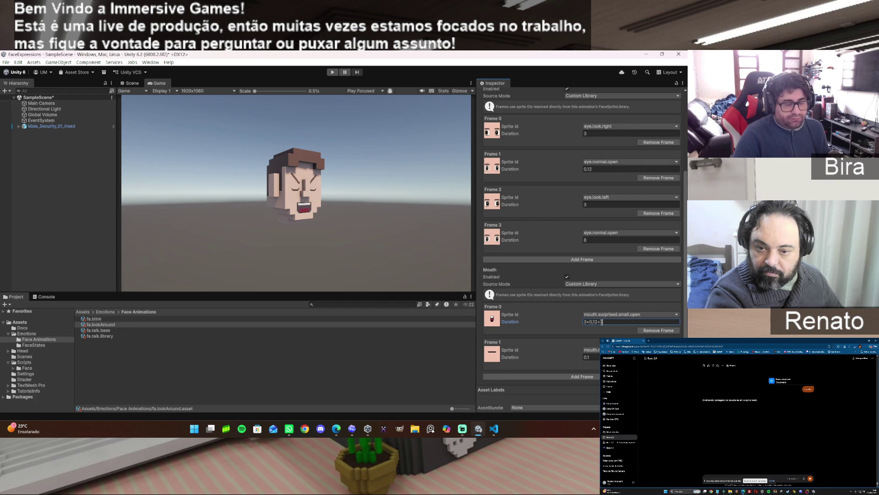
pyautogui.write('+')
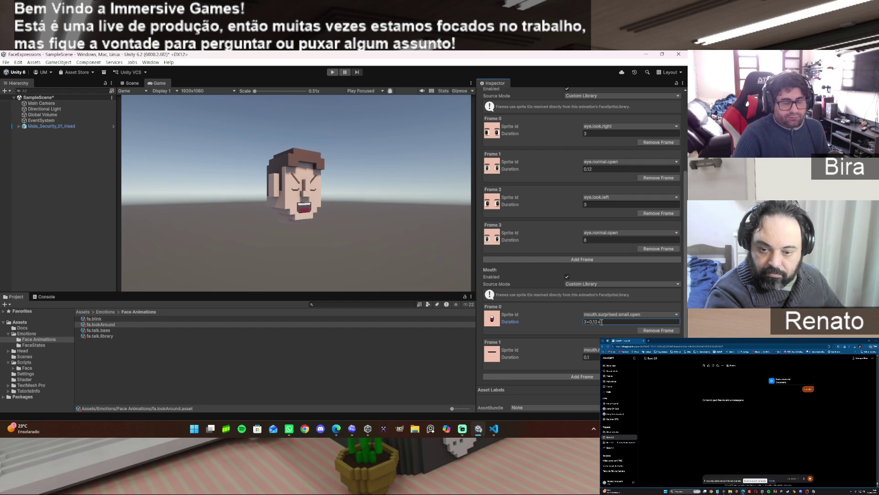
pyautogui.press('BackSpace')
pyautogui.press('BackSpace')
pyautogui.press('BackSpace')
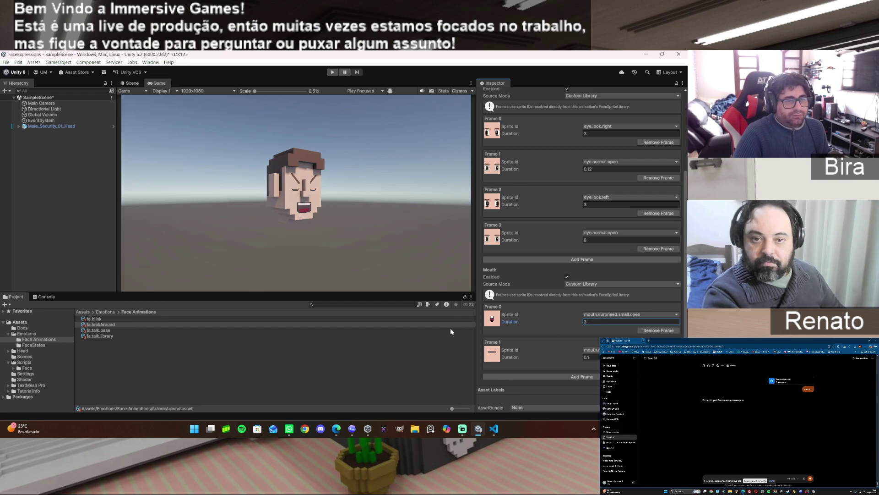
pyautogui.click(587, 356)
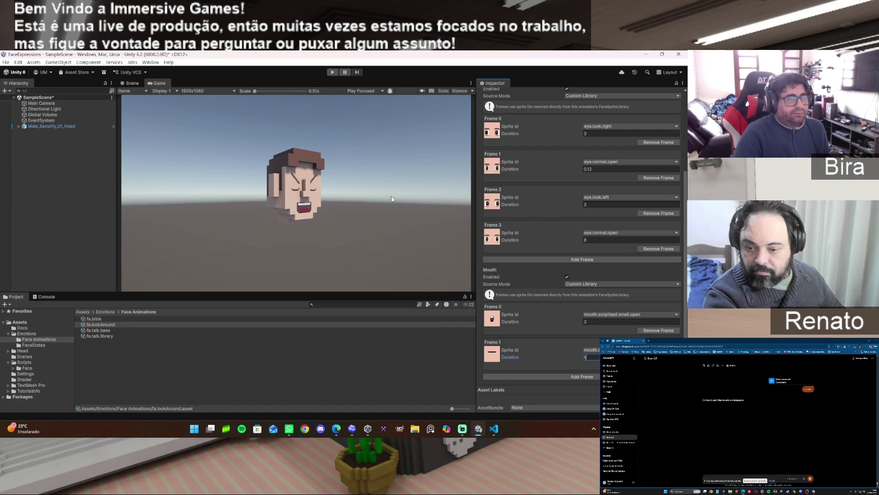
pyautogui.click(605, 322)
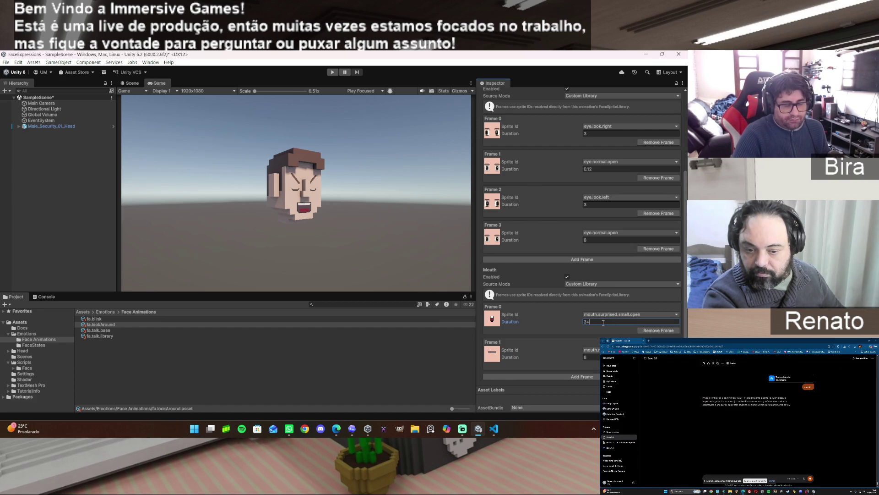
pyautogui.write('0,12')
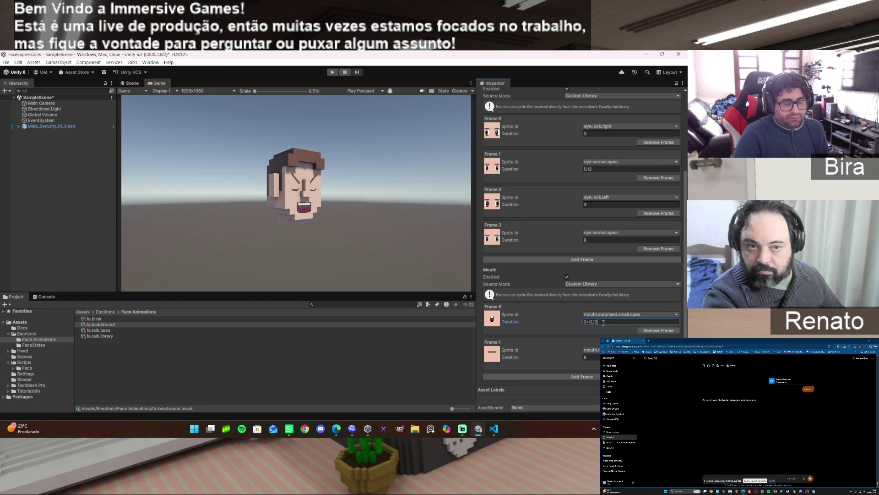
pyautogui.press('BackSpace')
pyautogui.press('BackSpace')
pyautogui.press('BackSpace')
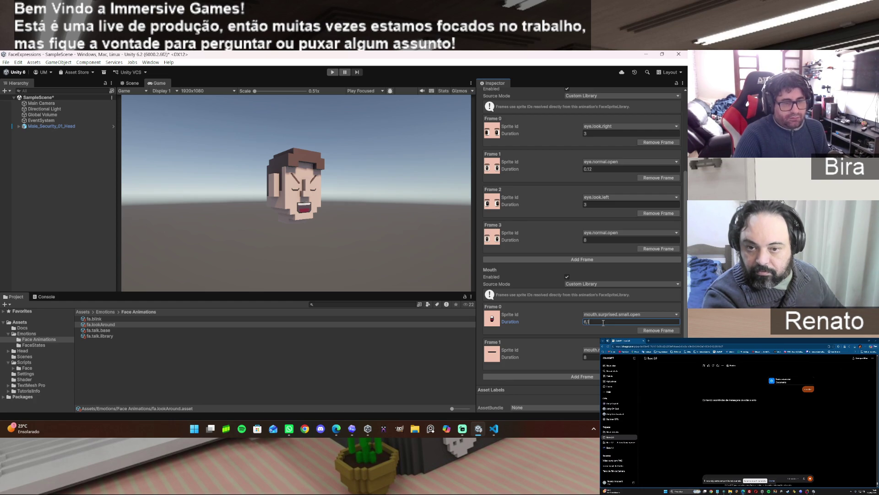
pyautogui.click(332, 72)
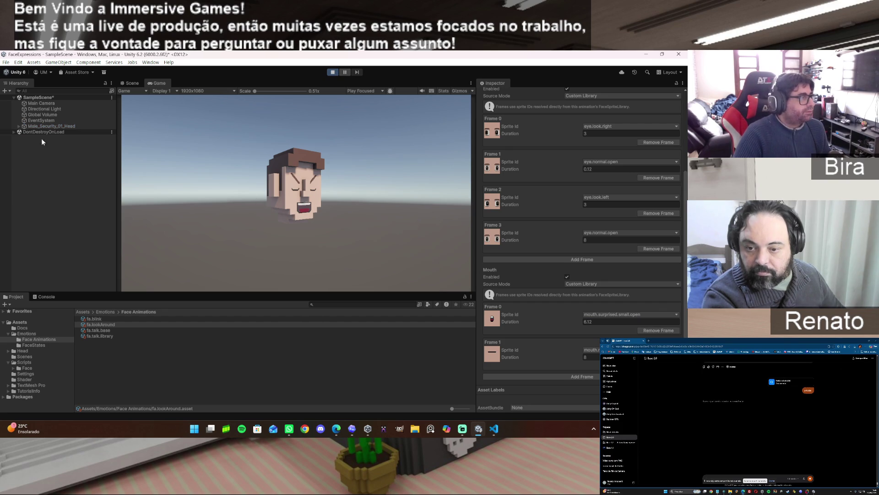
# Step: Trigger the retimed fa.lookAround on Male_Security_01_Head, then stop play and reopen fa.lookAround
pyautogui.click(55, 126)
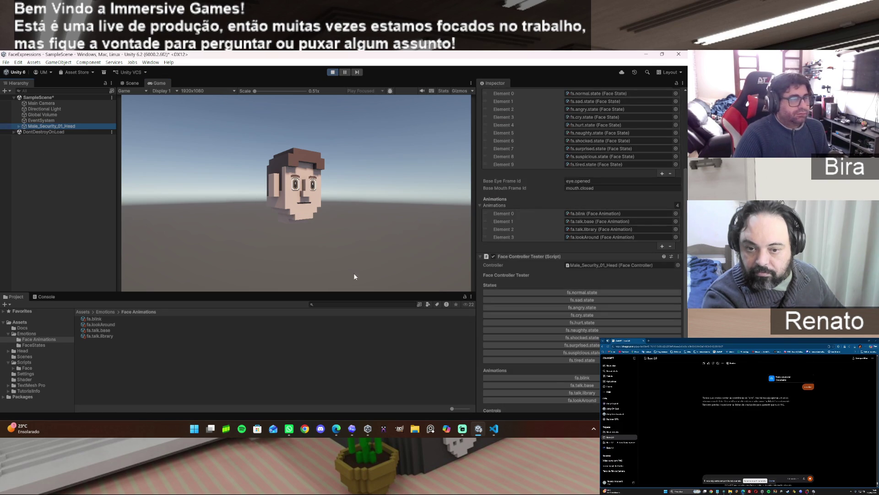
pyautogui.scroll(-3, 580, 385)
pyautogui.click(580, 372)
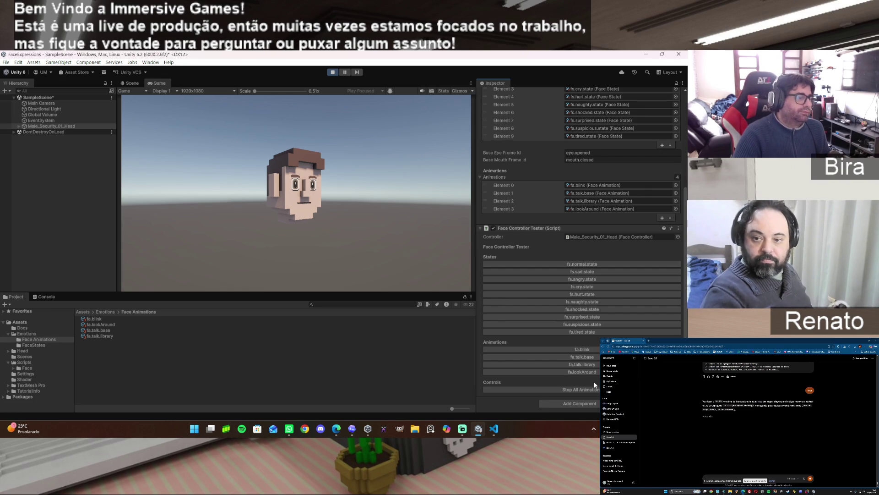
pyautogui.click(332, 72)
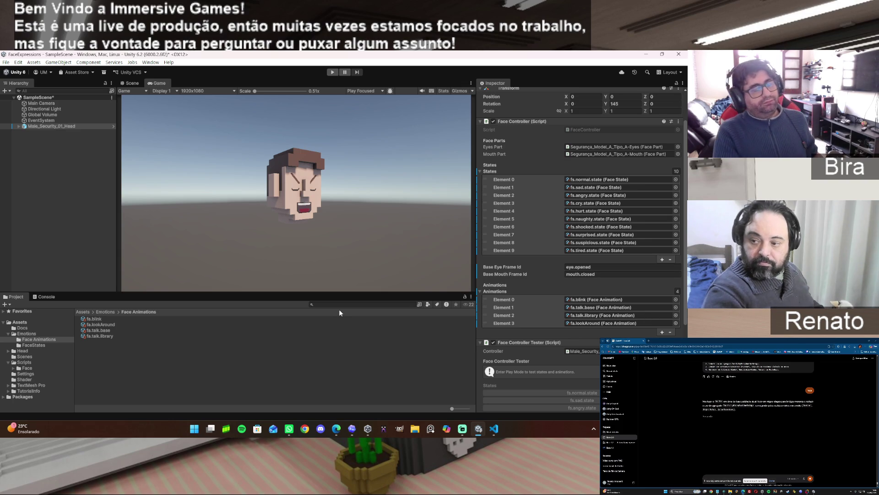
pyautogui.click(105, 323)
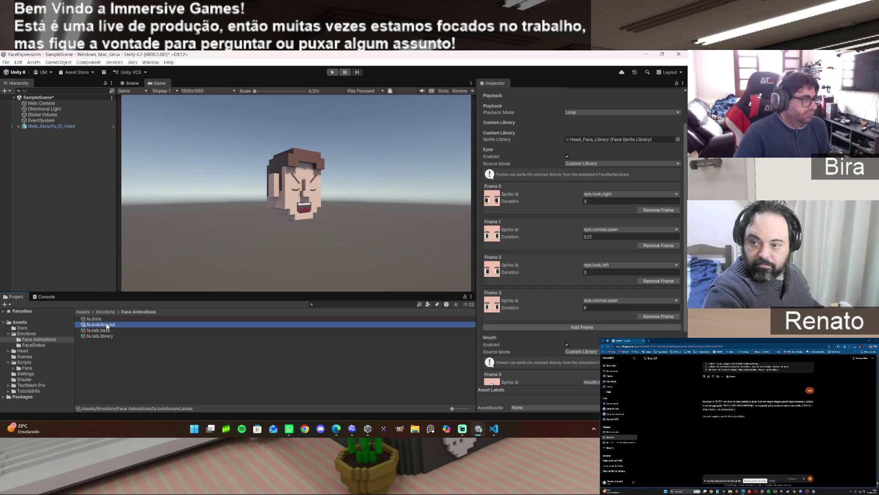
# Step: Add a fifth eye frame to fa.lookAround showing closed eyes
pyautogui.scroll(-3, 594, 320)
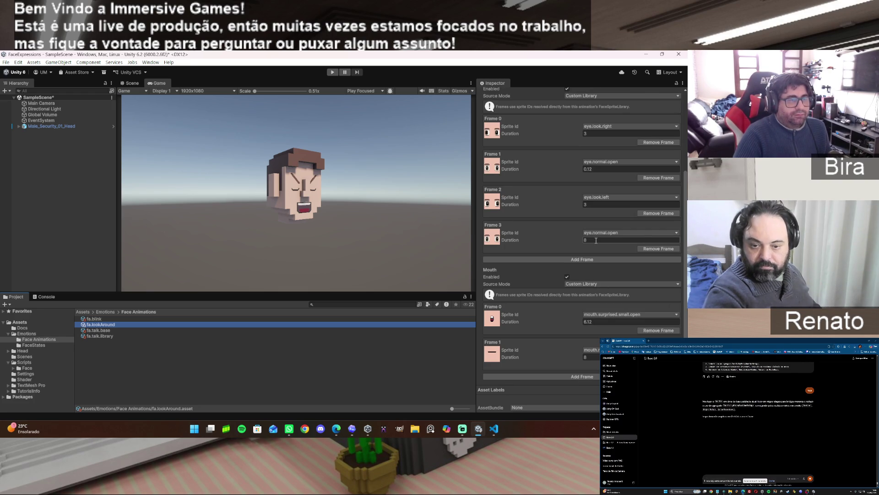
pyautogui.click(597, 260)
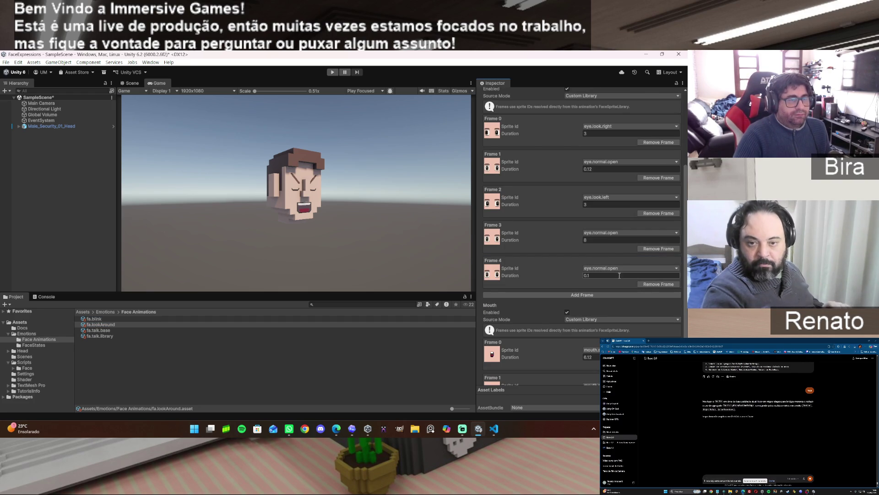
pyautogui.click(676, 268)
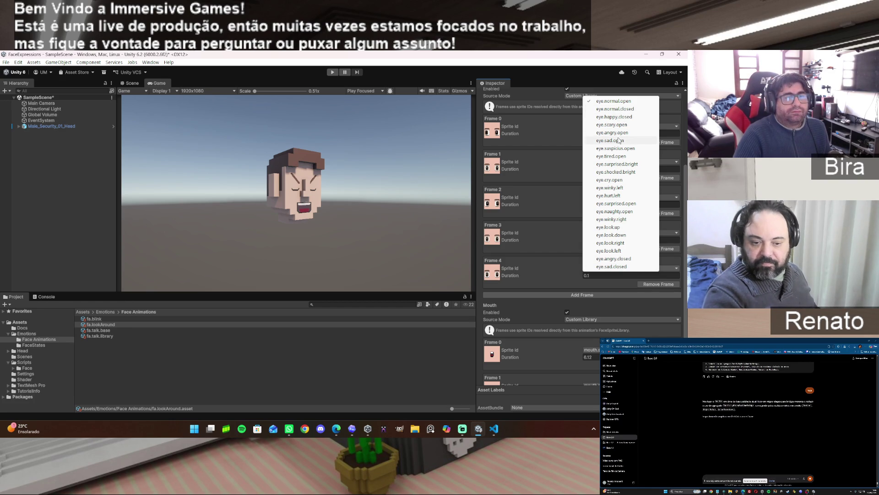
pyautogui.click(621, 109)
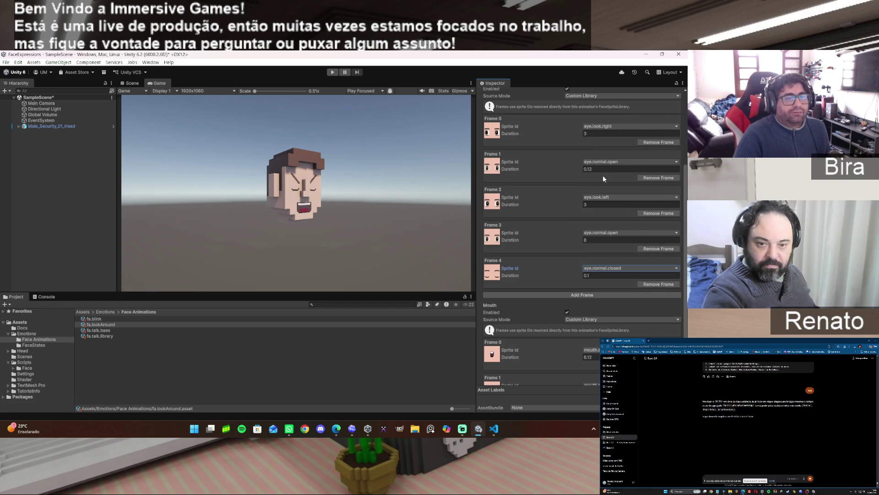
# Step: Set the fourth frame to 6 and the fifth to 0.12, and add a sixth frame lasting 2
pyautogui.click(595, 240)
pyautogui.write('6')
pyautogui.click(598, 273)
pyautogui.write('0,12')
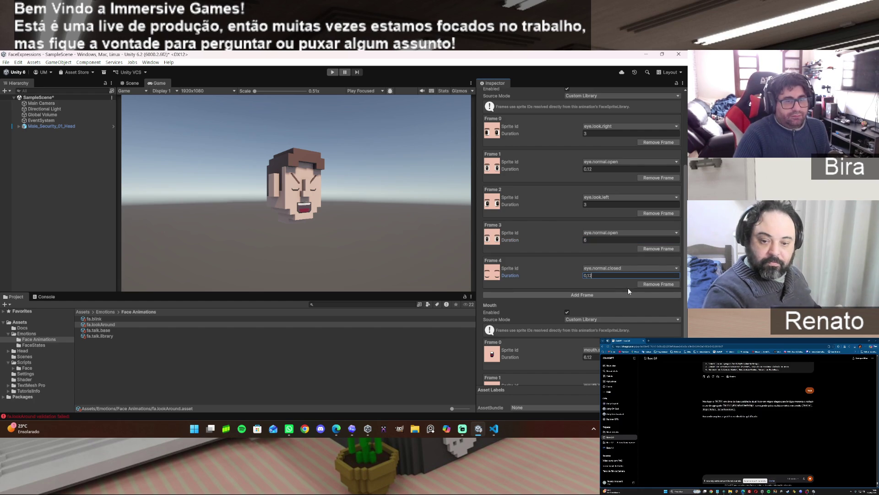
pyautogui.click(625, 295)
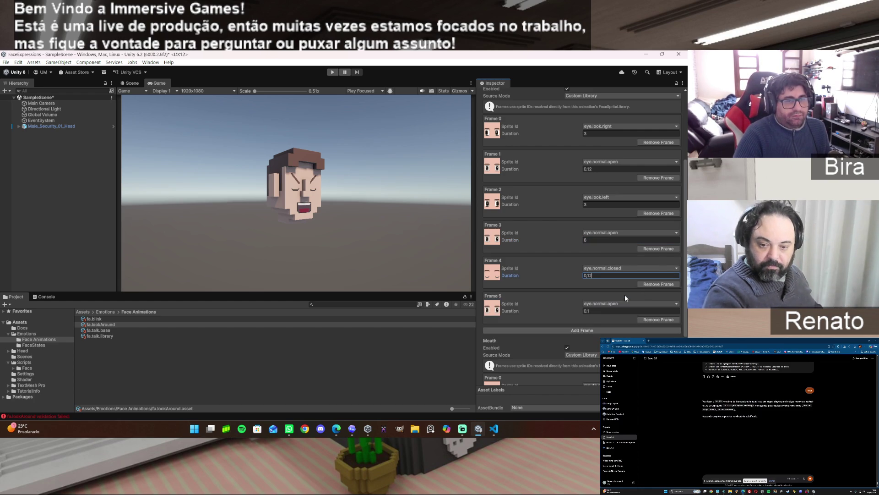
pyautogui.click(601, 310)
pyautogui.write('2')
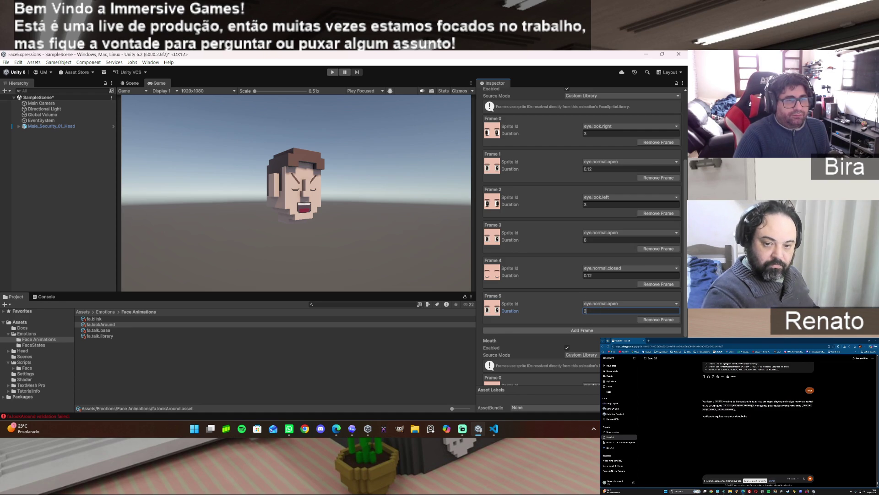
pyautogui.scroll(-3, 595, 357)
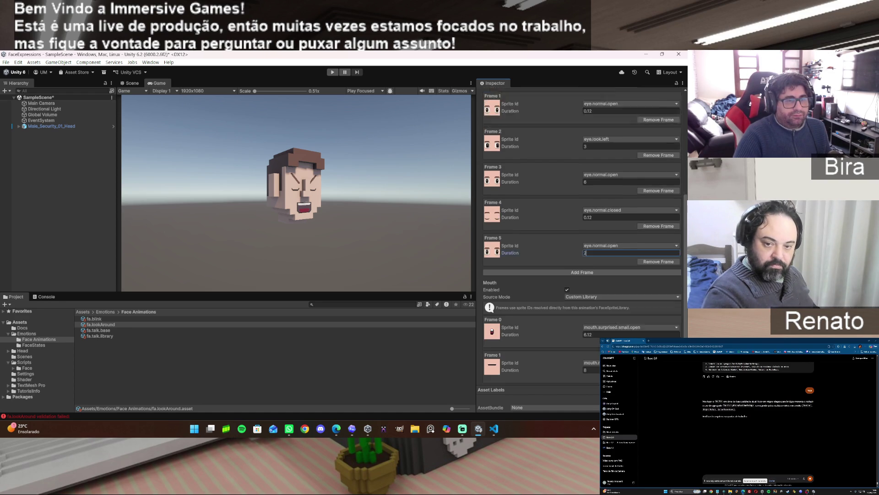
# Step: Play-test fa.lookAround on Male_Security_01_Head, then reopen the fa.lookAround asset
pyautogui.click(595, 358)
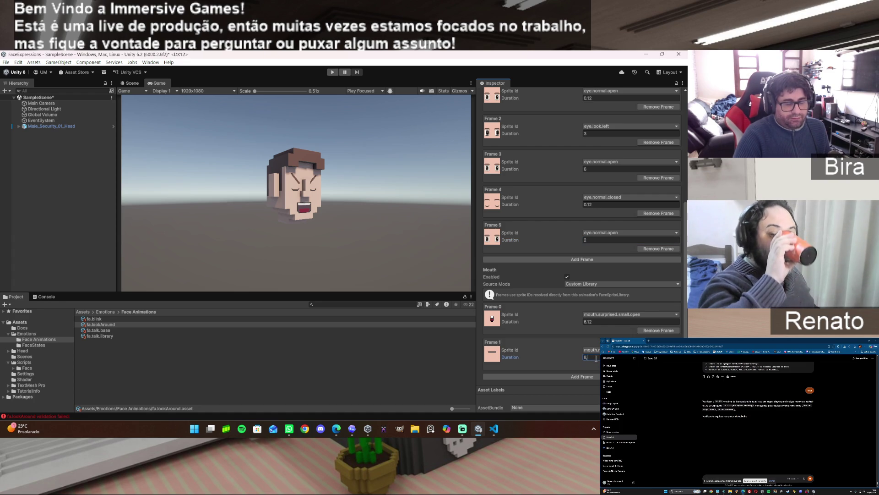
pyautogui.write('.12')
pyautogui.click(332, 72)
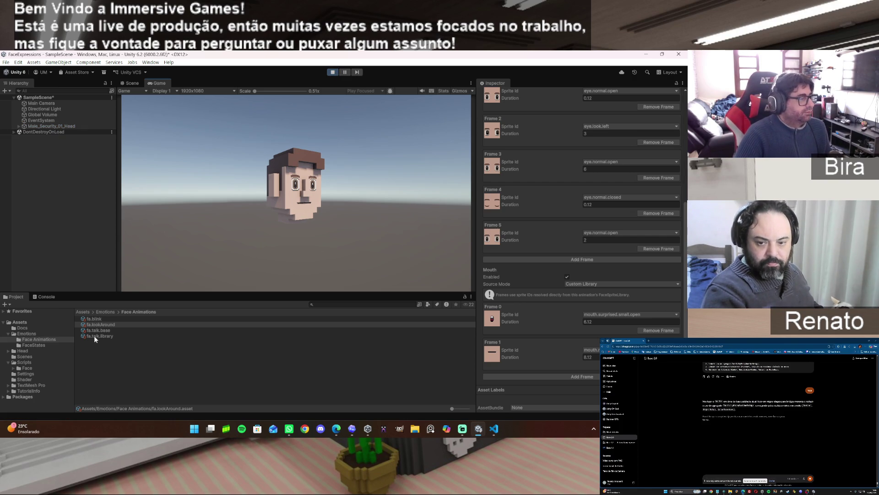
pyautogui.click(69, 126)
pyautogui.click(586, 372)
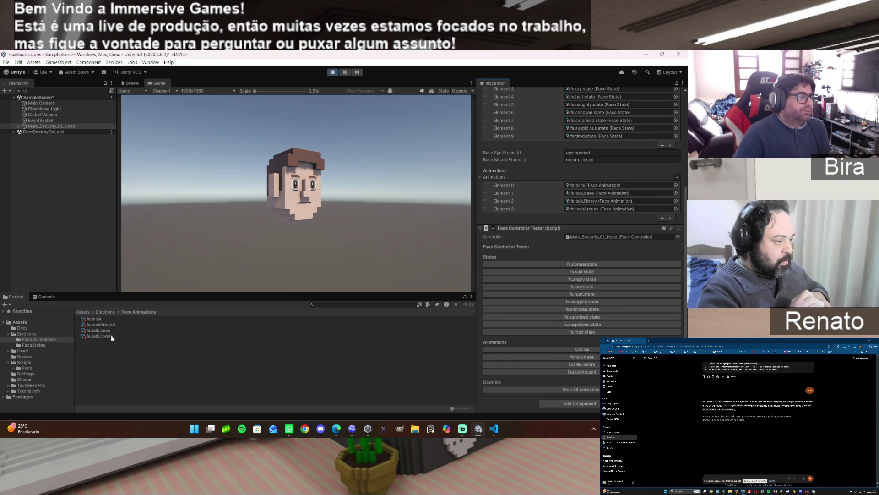
pyautogui.click(108, 323)
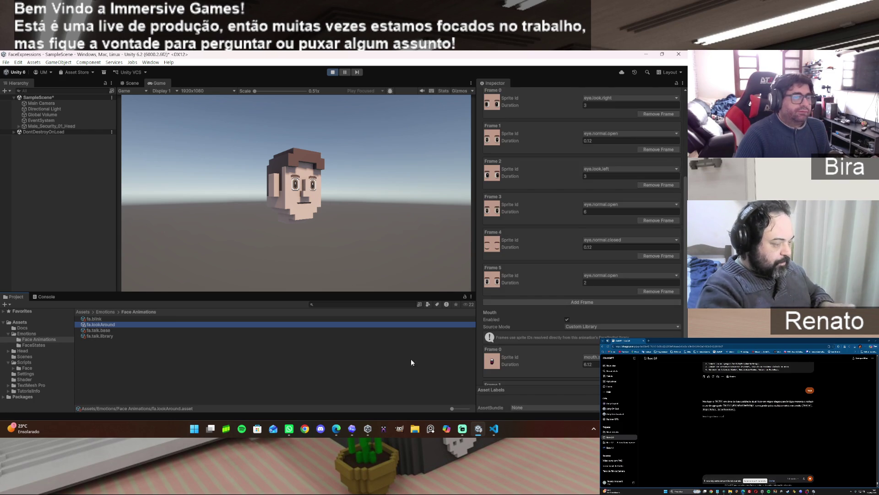
# Step: Set fa.lookAround's Frame 3 and Frame 5 durations to 4, then reselect Male_Security_01_Head
pyautogui.scroll(-1, 633, 292)
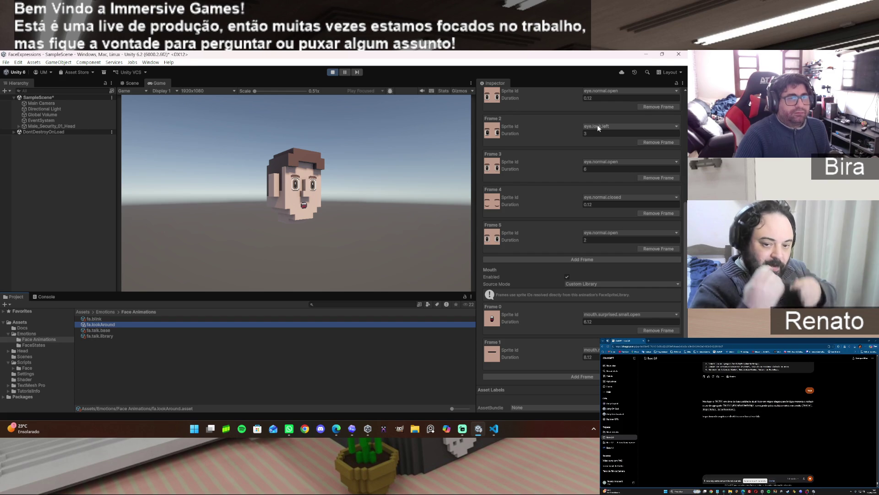
pyautogui.click(595, 170)
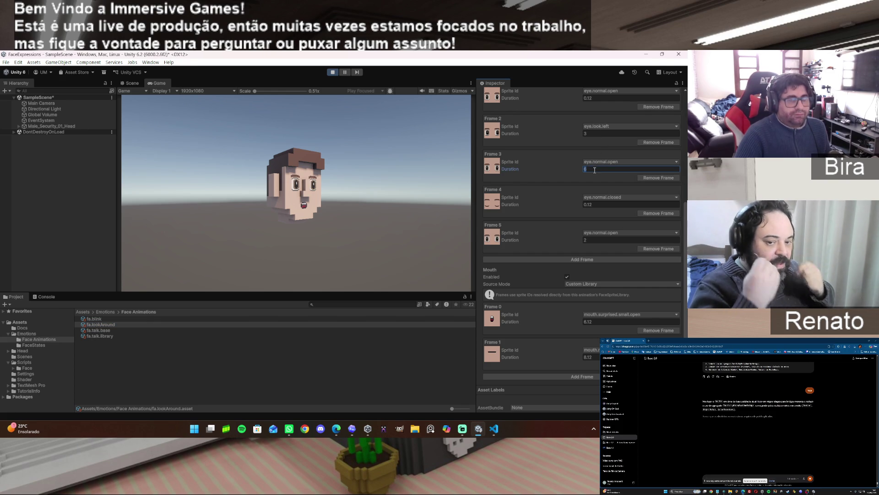
pyautogui.write('4')
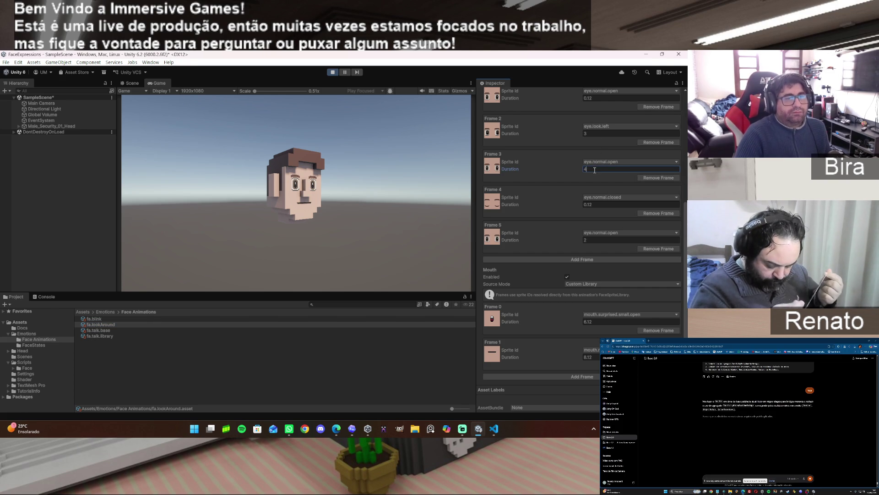
pyautogui.click(598, 240)
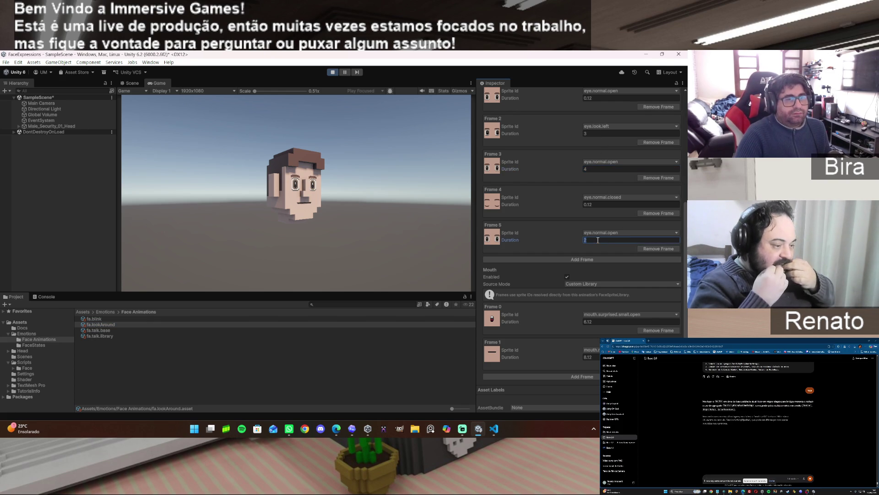
pyautogui.write('4')
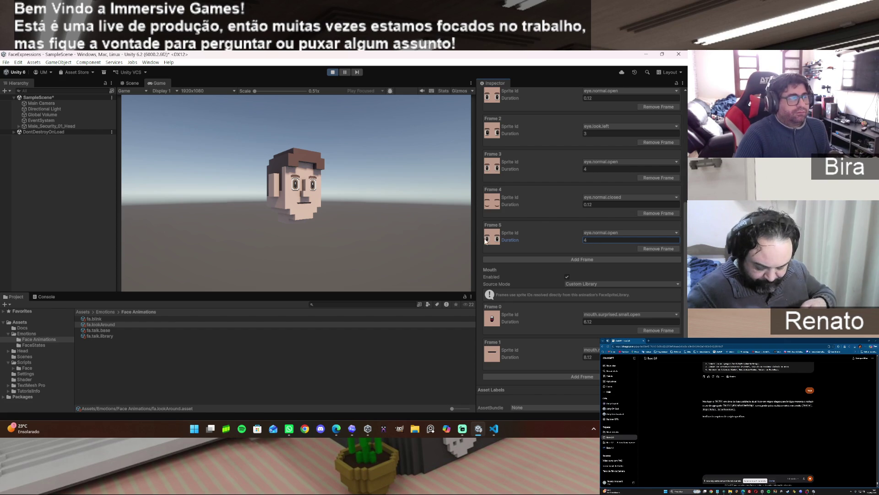
pyautogui.click(68, 126)
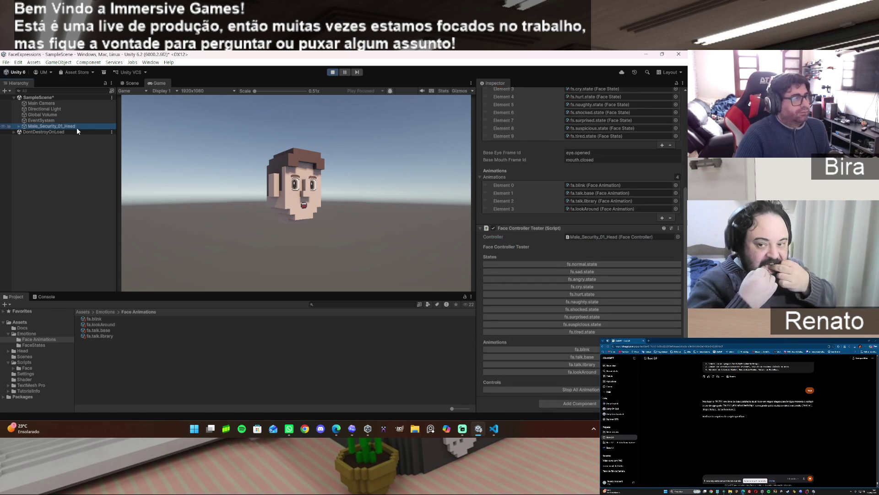
# Step: Replay fa.lookAround on the head and reopen the fa.lookAround asset
pyautogui.click(588, 373)
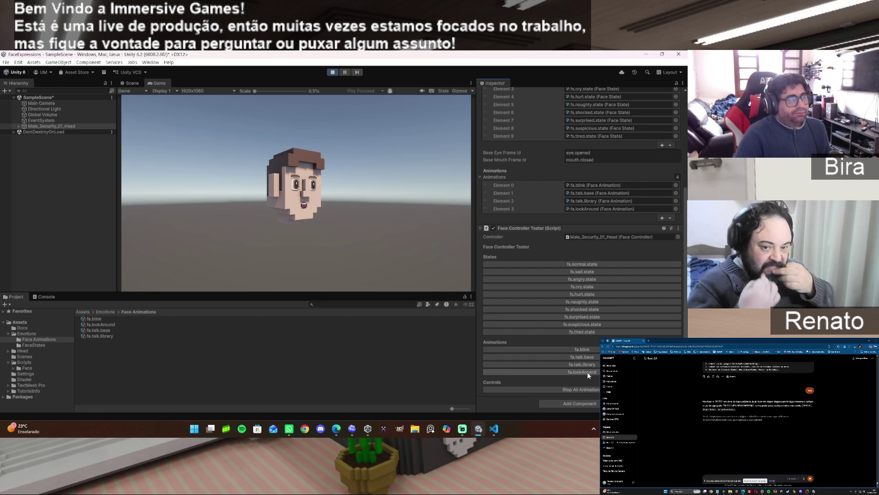
pyautogui.scroll(5, 573, 322)
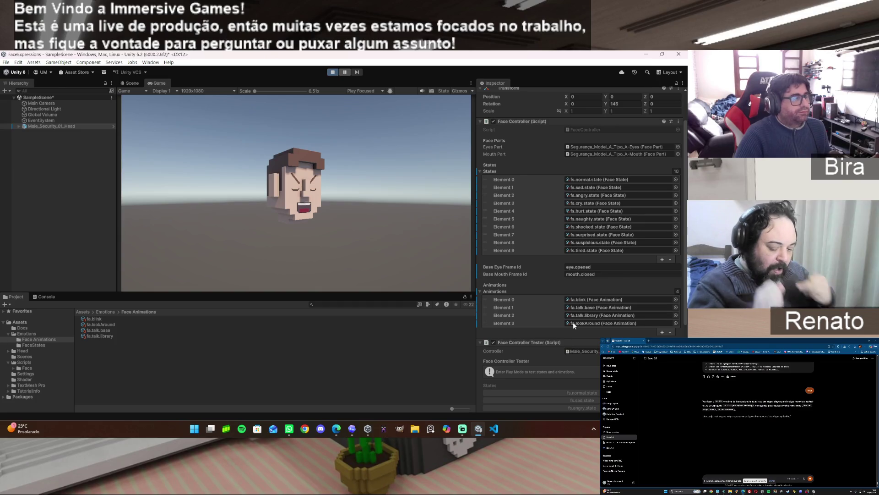
pyautogui.click(113, 324)
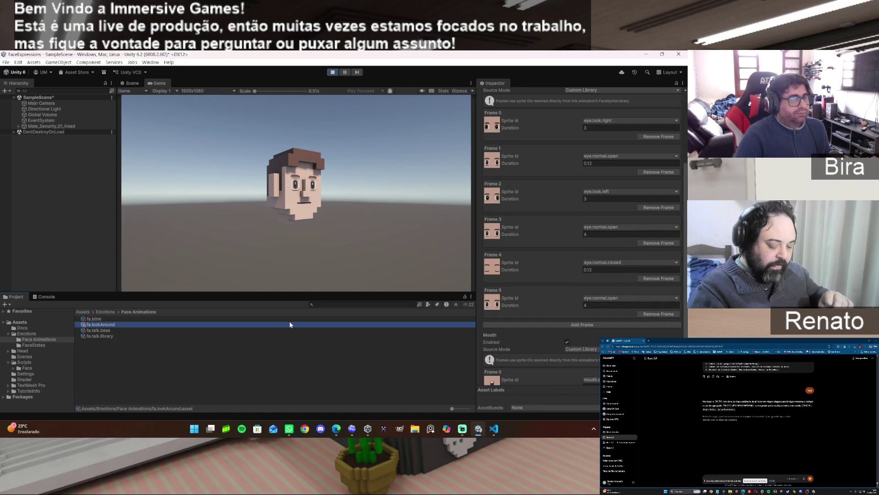
# Step: Select Male_Security_01_Head and play fa.lookAround with its new frame timings
pyautogui.click(64, 125)
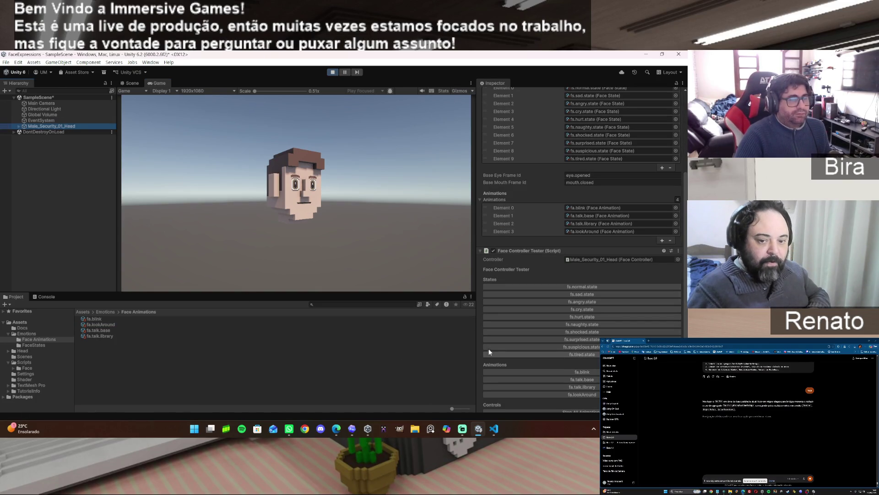
pyautogui.scroll(-1, 591, 359)
pyautogui.click(587, 373)
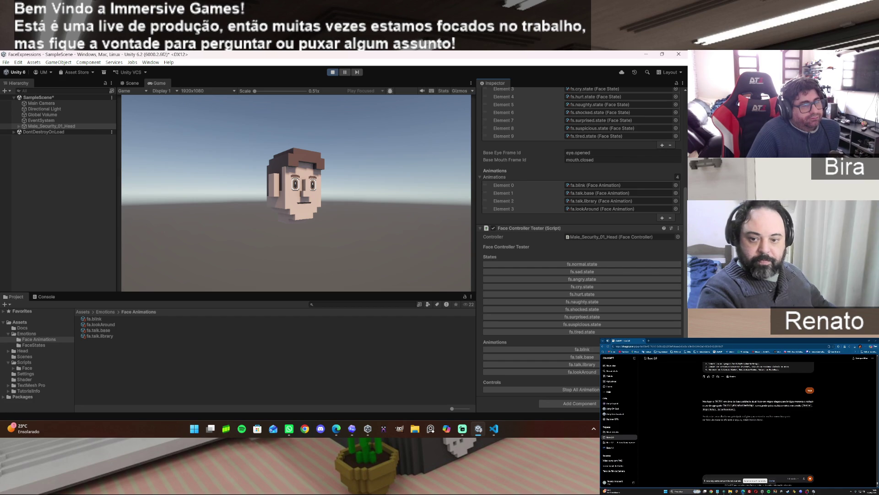
# Step: Test fa.talk.base, fa.blink, the fs.tired.state face and fa.lookAround on the head
pyautogui.click(593, 361)
pyautogui.click(589, 349)
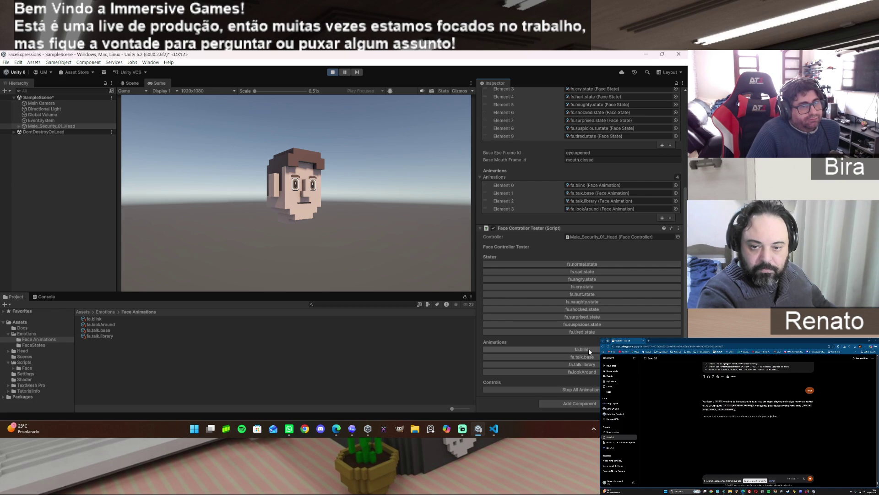
pyautogui.click(586, 331)
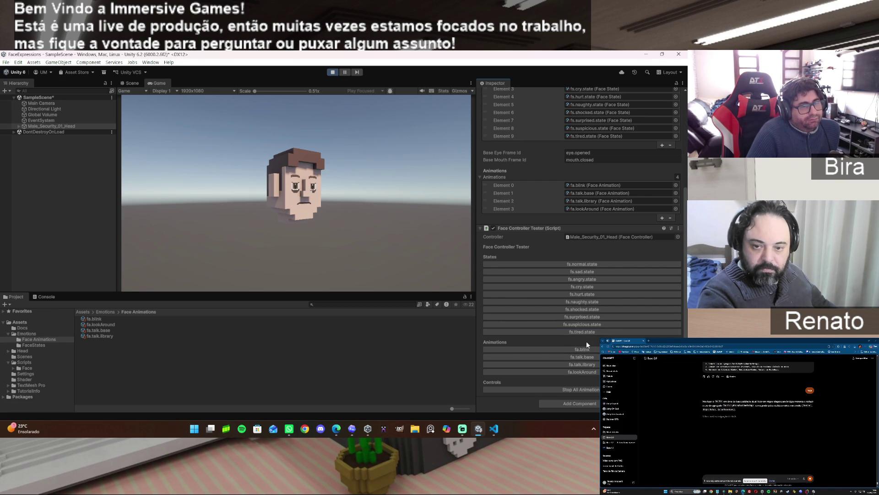
pyautogui.click(594, 372)
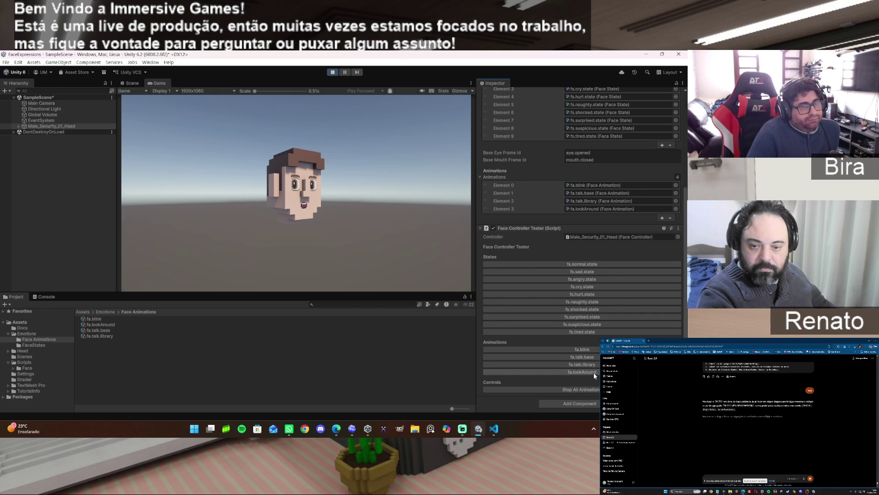
# Step: Stop all face animations, reset to a neutral expression, and exit play mode
pyautogui.click(592, 388)
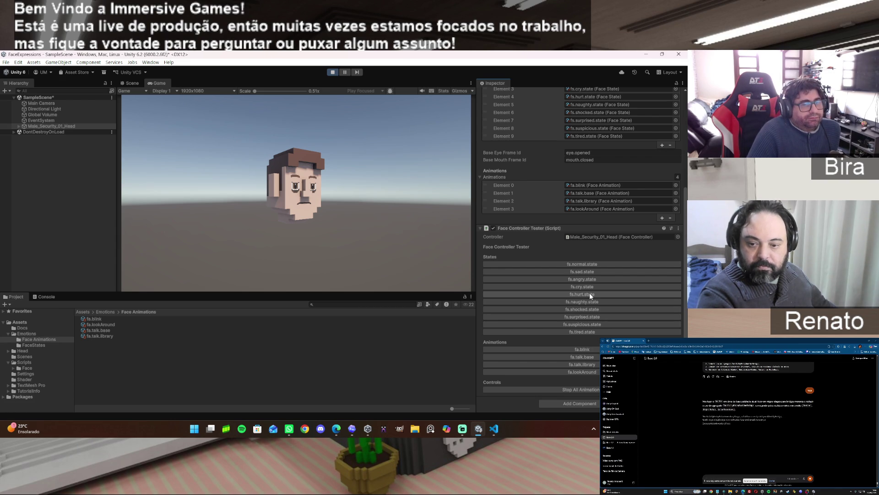
pyautogui.click(588, 265)
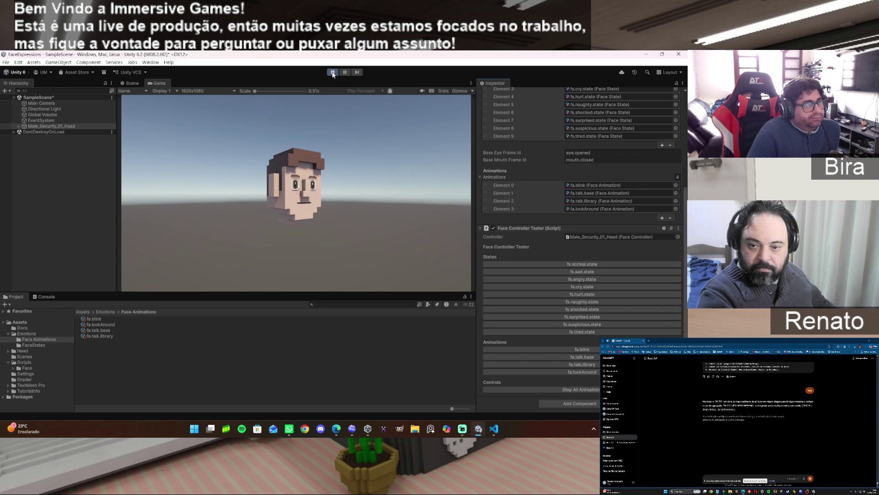
pyautogui.click(333, 73)
pyautogui.click(5, 63)
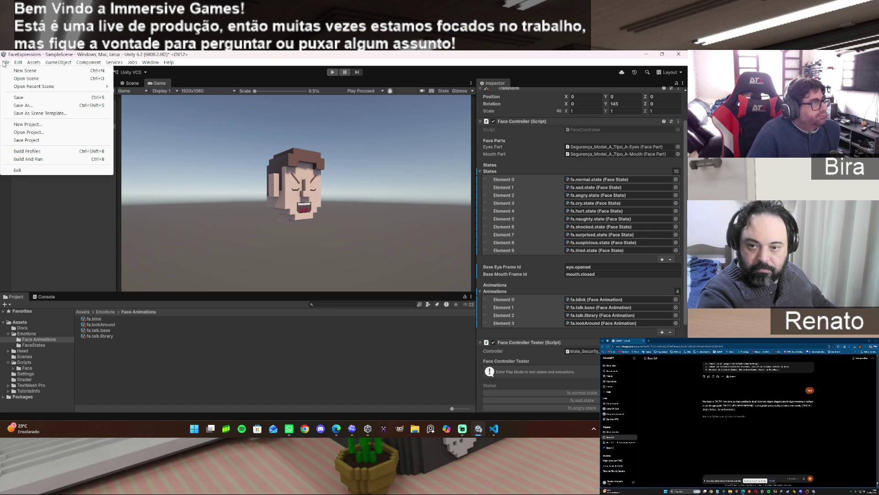
# Step: Save SampleScene, check the Codex assistant, and minimize it to return to Unity
pyautogui.click(21, 98)
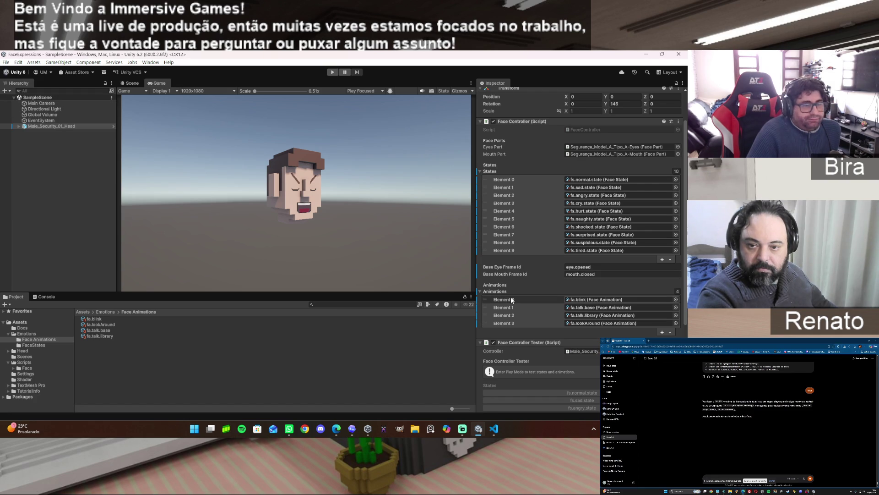
pyautogui.click(351, 429)
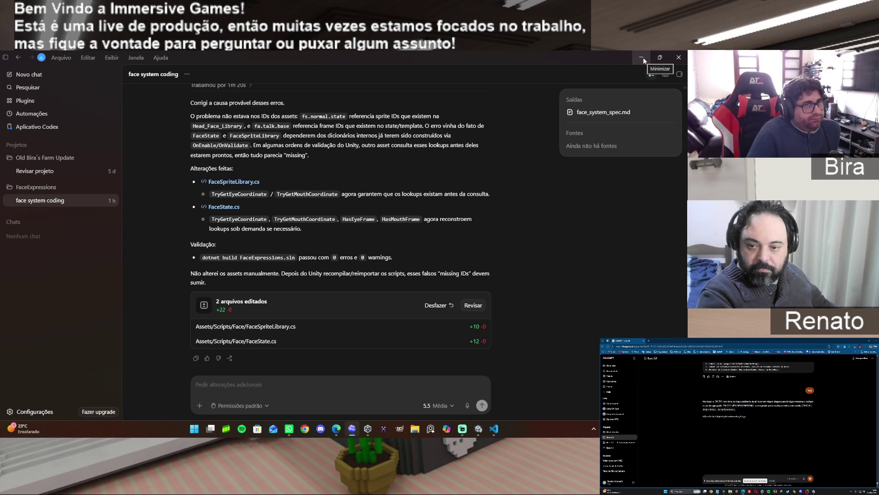
pyautogui.click(642, 58)
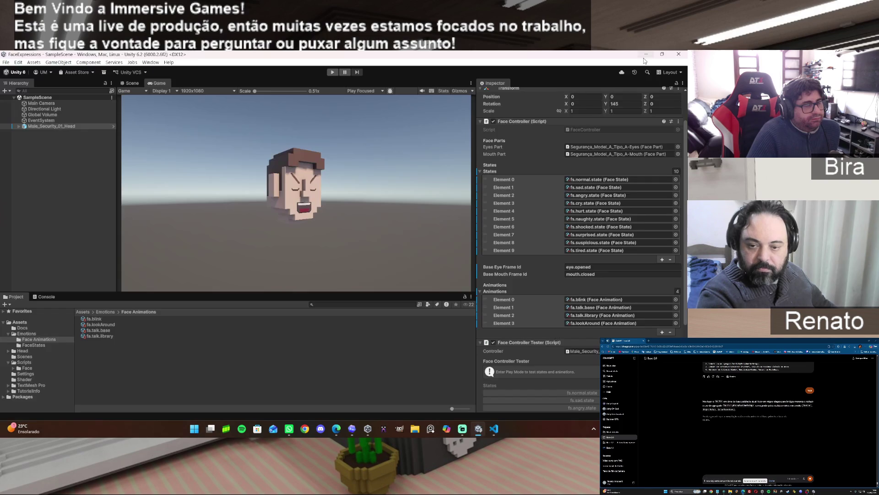
# Step: Show the Console and expand the Face Controller's States list to show all ten states
pyautogui.click(47, 296)
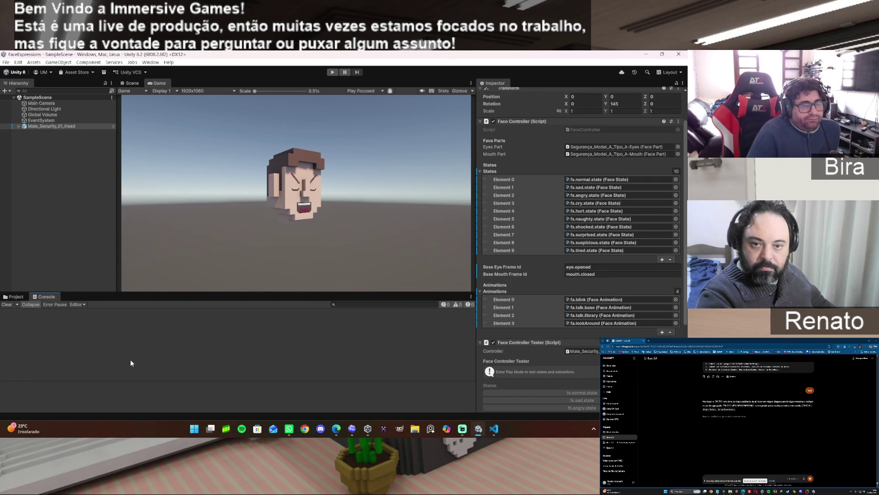
pyautogui.click(480, 170)
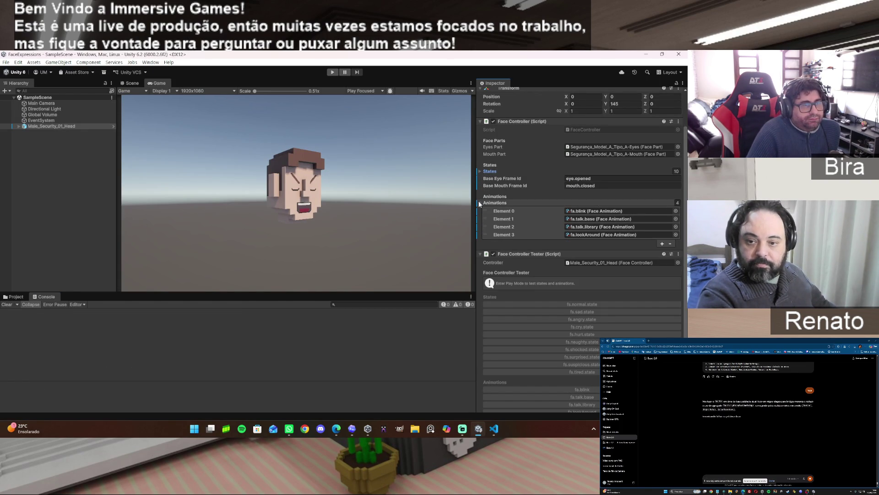
pyautogui.click(480, 203)
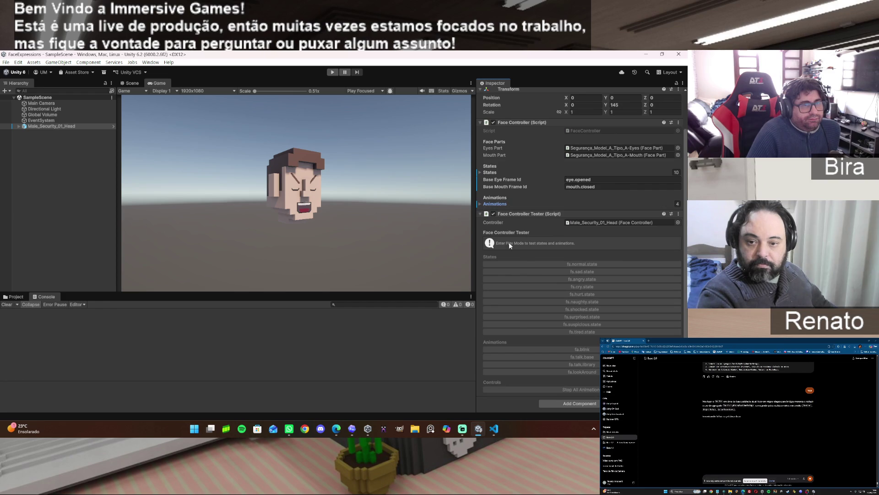
pyautogui.click(479, 203)
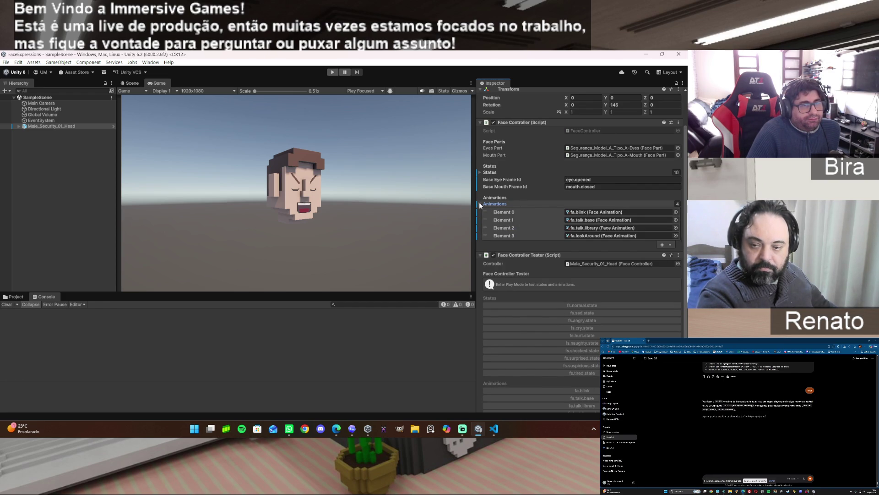
pyautogui.click(480, 172)
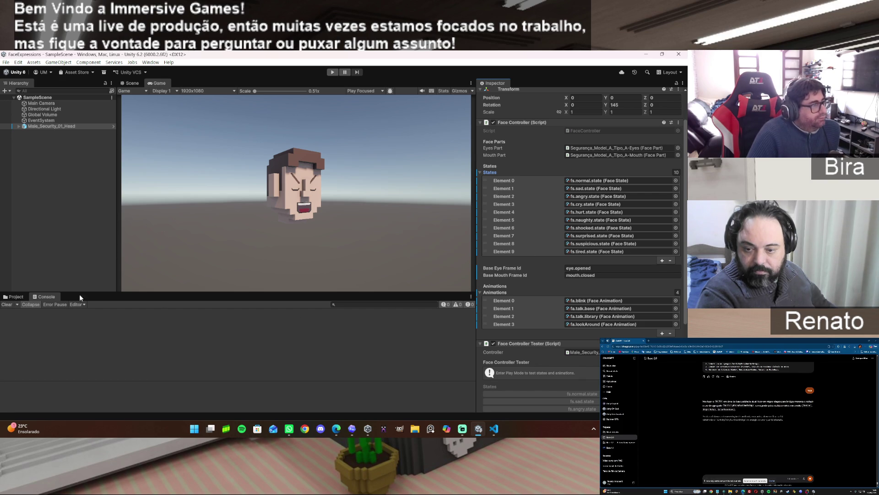
# Step: Switch the bottom panel back to the Project assets and save the scene
pyautogui.click(17, 297)
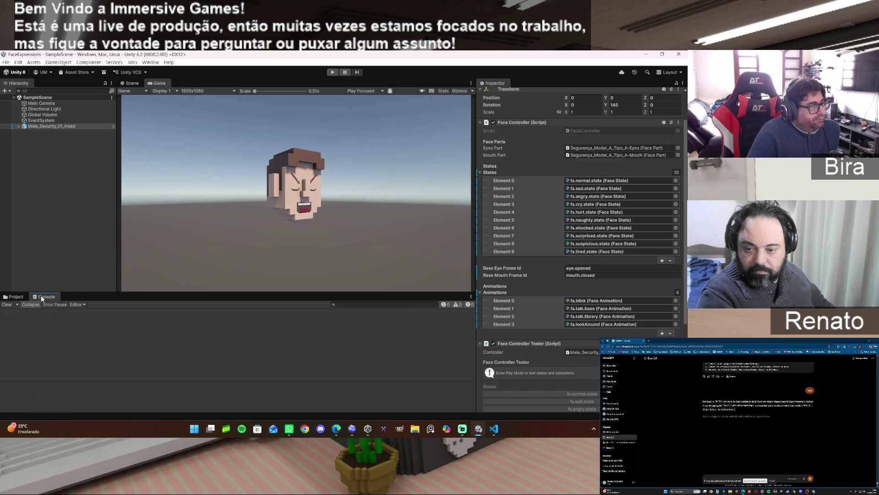
pyautogui.click(6, 63)
pyautogui.click(26, 99)
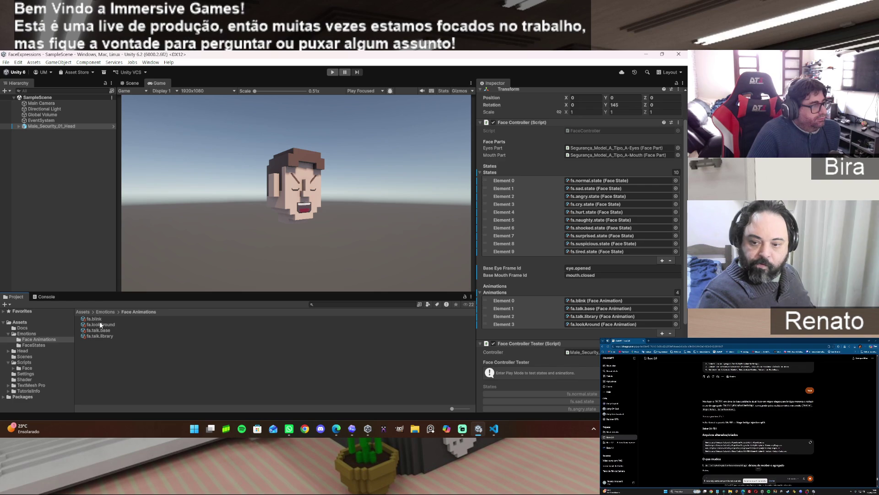
# Step: Open the Emotions folder to show Face Animations, FaceStates and Head_Face_Library
pyautogui.click(28, 333)
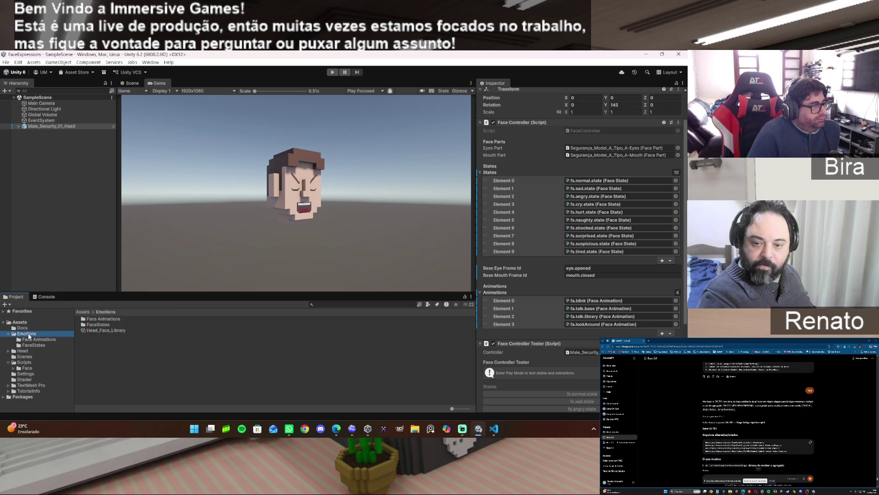
# Step: Open the FaceStates folder and inspect each .state asset in turn
pyautogui.doubleClick(100, 324)
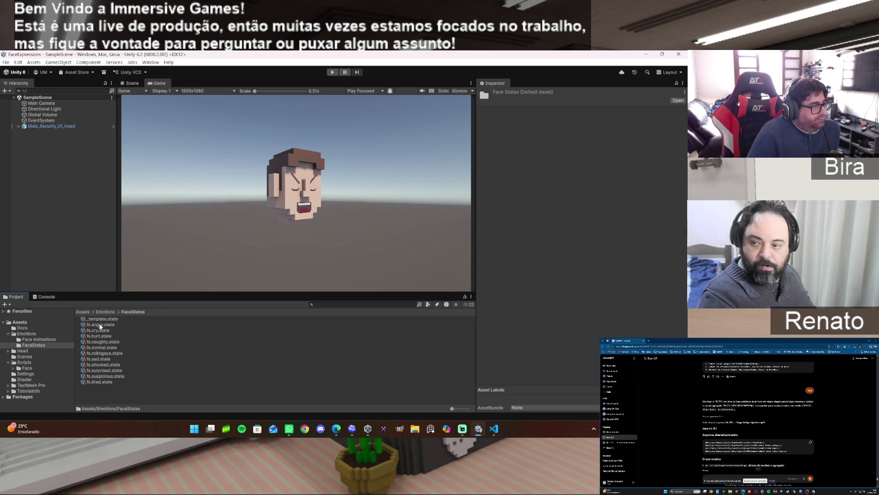
pyautogui.click(102, 318)
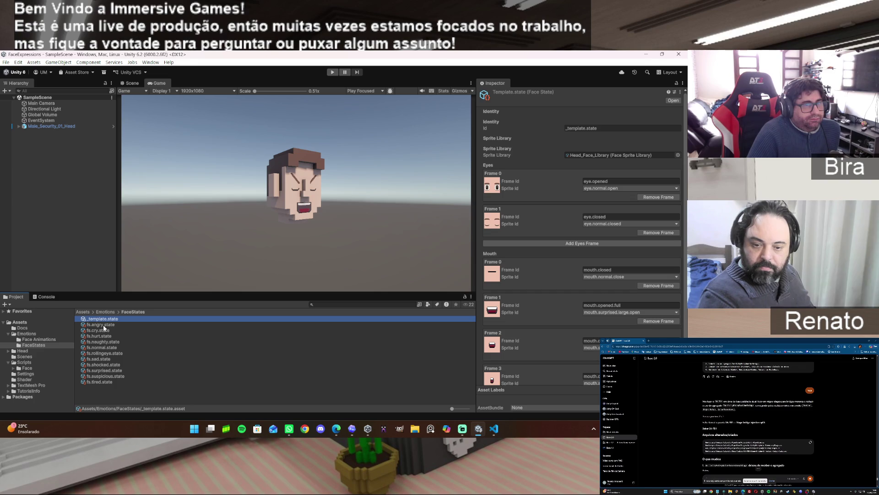
pyautogui.click(103, 325)
pyautogui.click(103, 330)
pyautogui.click(102, 336)
pyautogui.click(102, 341)
pyautogui.click(102, 348)
pyautogui.click(103, 353)
pyautogui.click(102, 358)
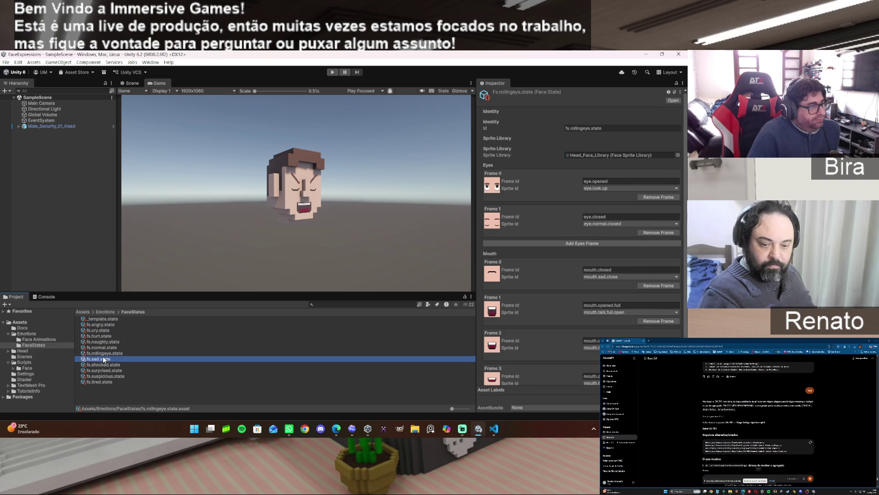
pyautogui.click(103, 365)
pyautogui.click(104, 370)
pyautogui.click(106, 375)
pyautogui.click(105, 381)
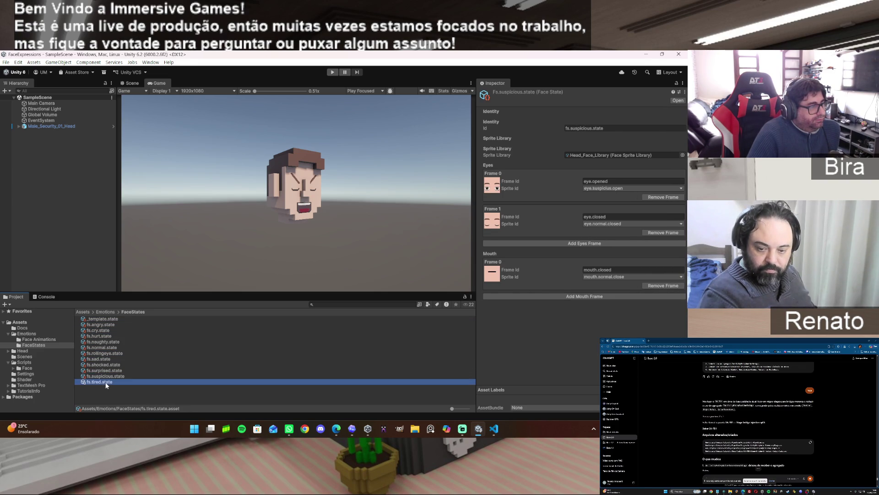
# Step: Reselect _template.state and scroll its Inspector to review the eye and mouth frames
pyautogui.click(101, 324)
pyautogui.click(103, 319)
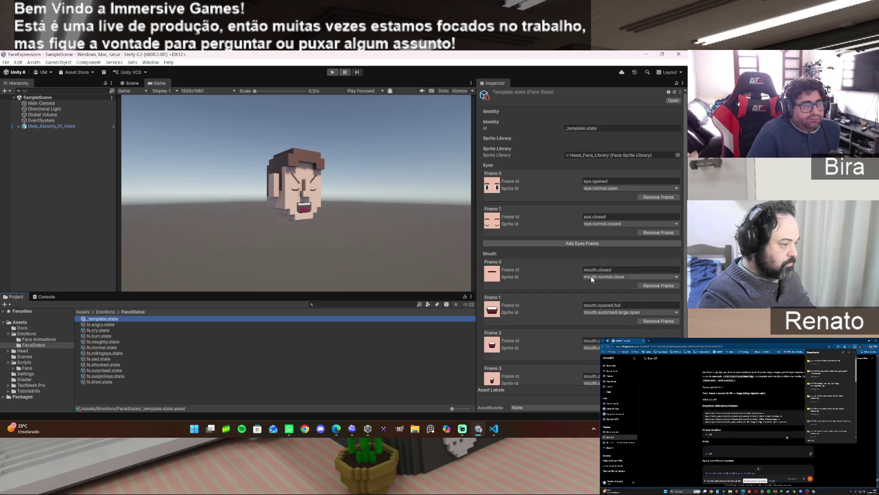
pyautogui.scroll(-2, 596, 301)
pyautogui.scroll(-1, 595, 301)
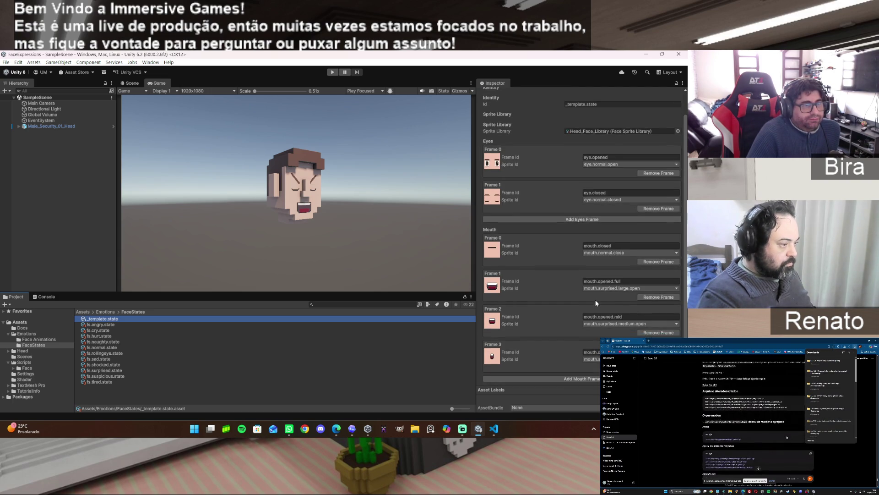
pyautogui.scroll(3, 595, 303)
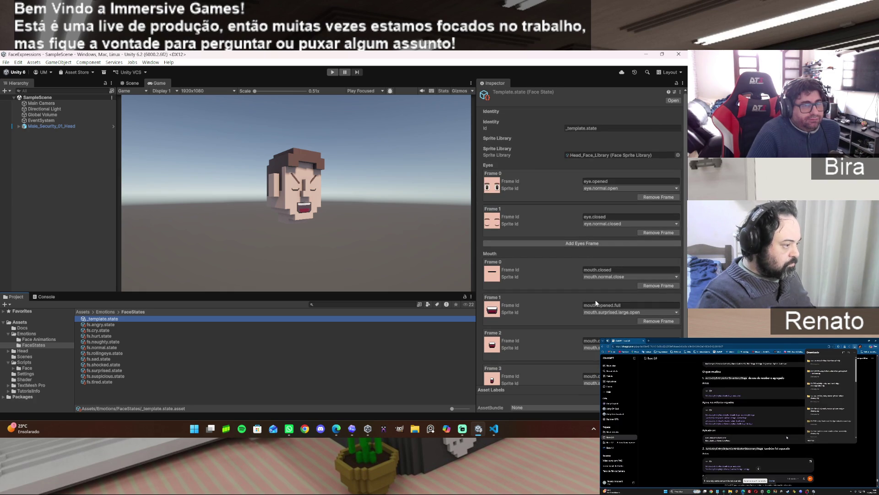
pyautogui.scroll(-3, 595, 302)
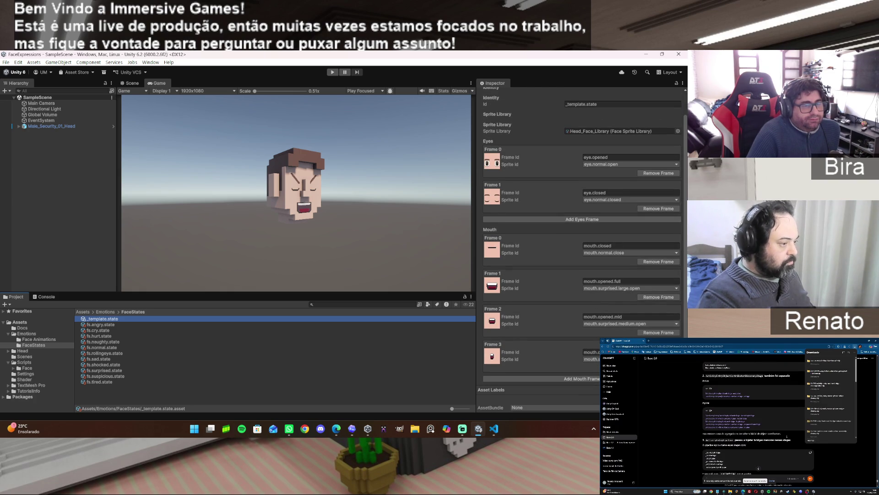
pyautogui.scroll(3, 595, 302)
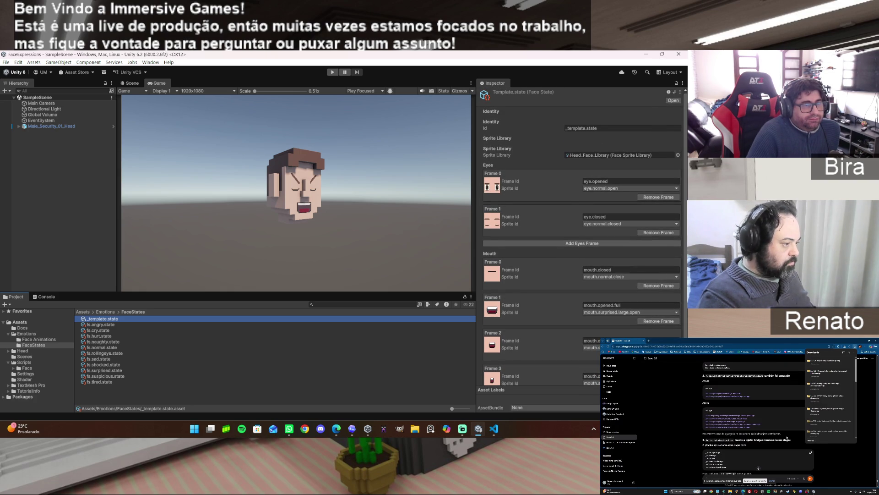
pyautogui.scroll(-3, 582, 238)
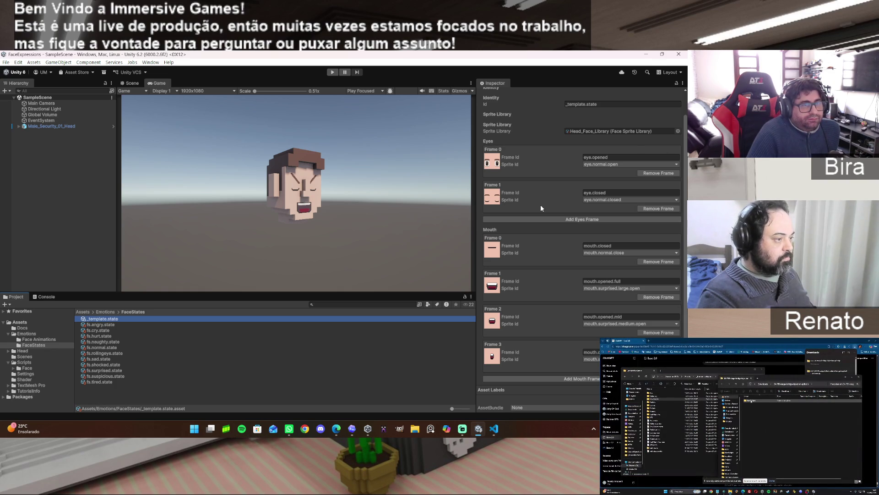
# Step: Add a third eye frame, eye.midOpen, using the eye.suspicius.open sprite, then check the Console
pyautogui.click(566, 219)
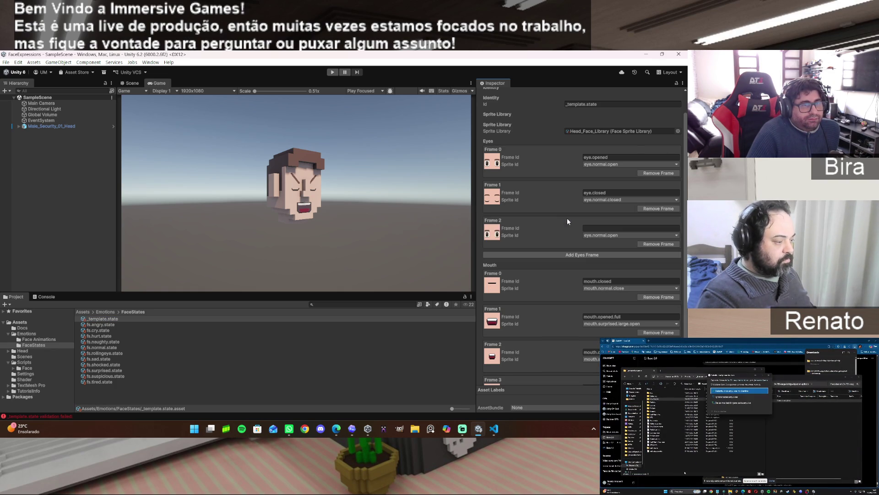
pyautogui.click(677, 235)
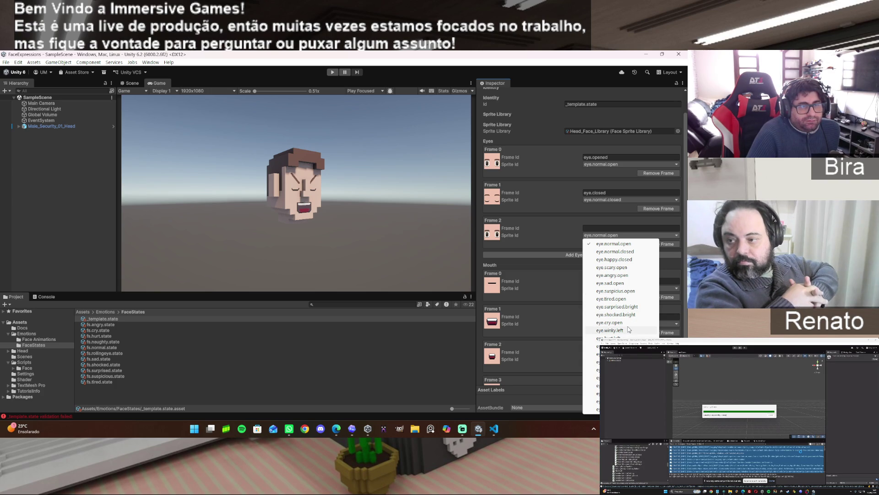
pyautogui.click(624, 290)
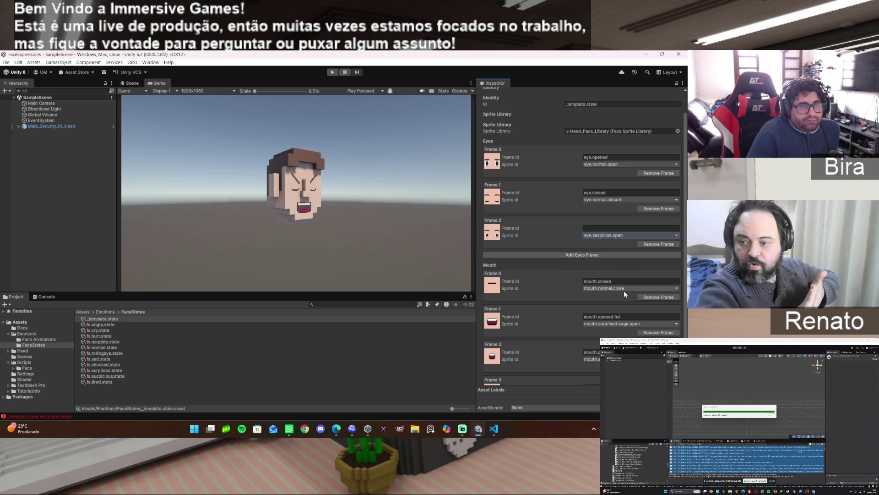
pyautogui.click(610, 228)
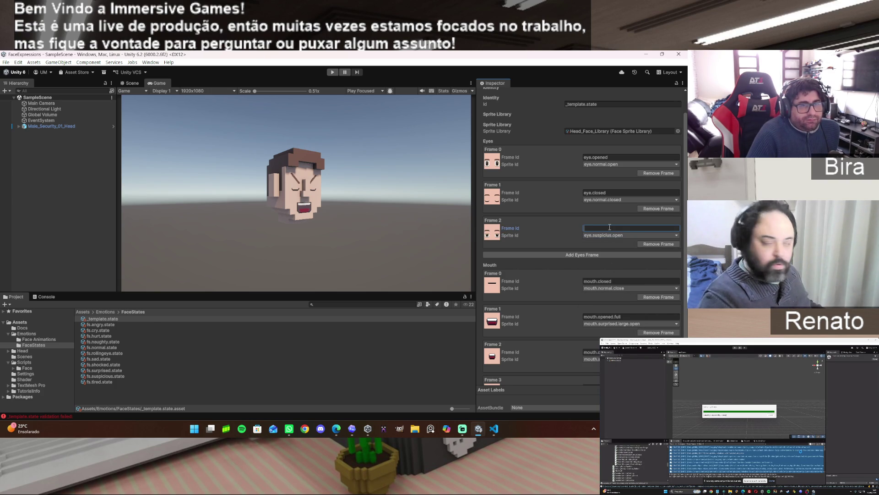
pyautogui.write('eye.mid')
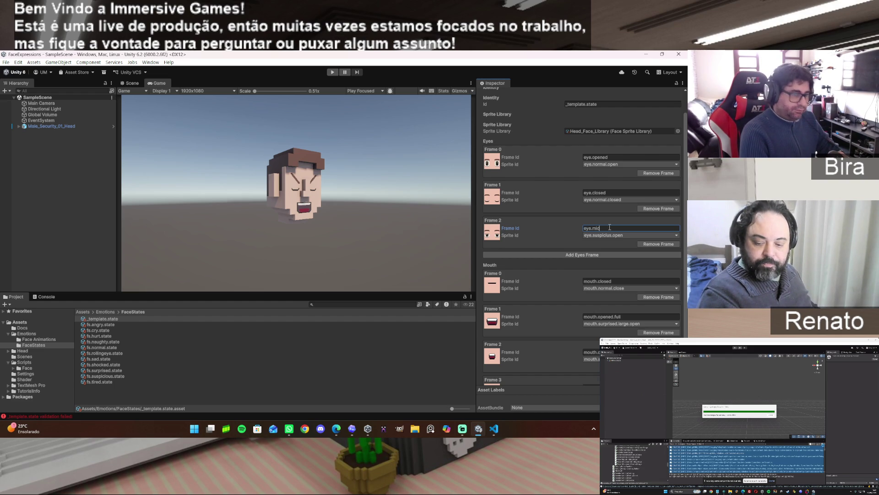
pyautogui.write('Open')
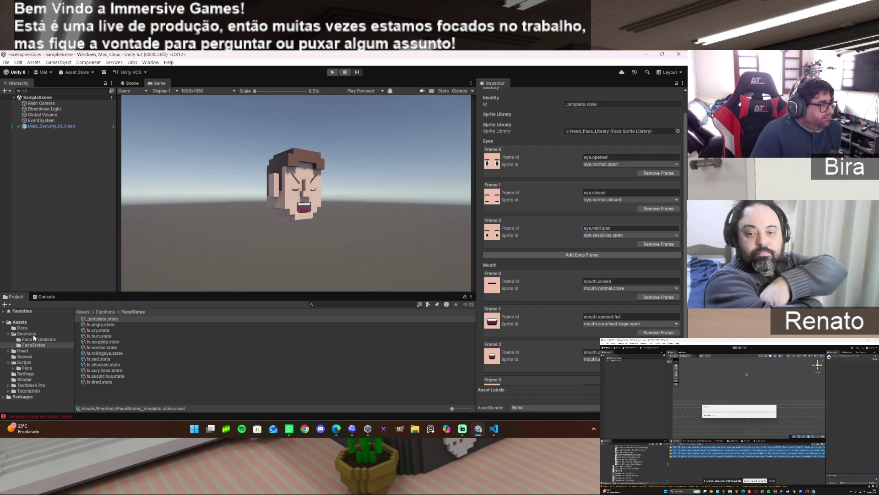
pyautogui.click(45, 297)
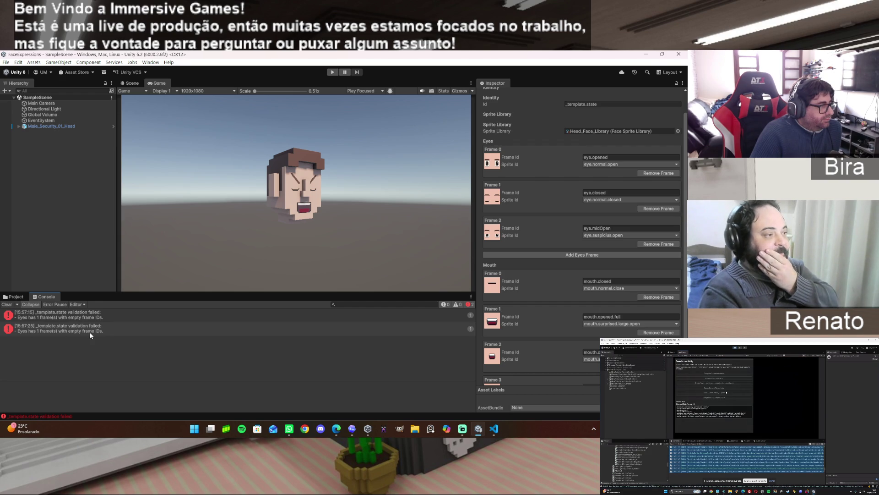
# Step: Return to the Project panel, open the Face Animations folder, and select fa.blink
pyautogui.click(15, 296)
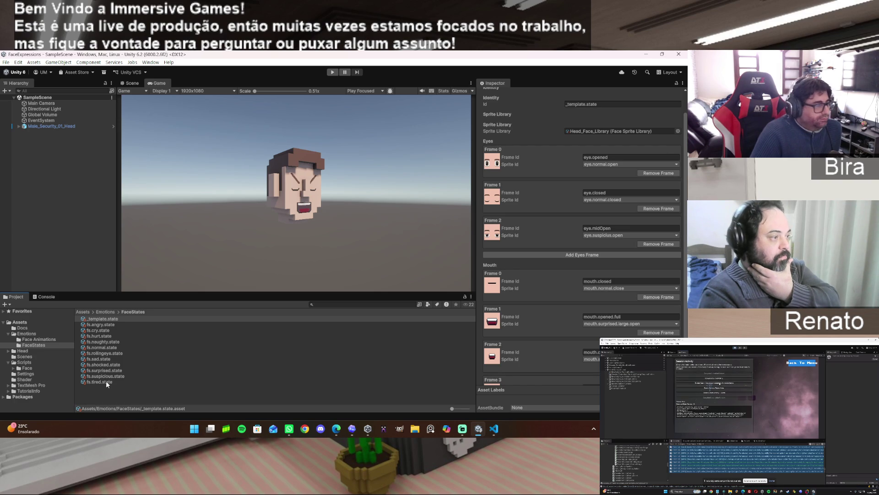
pyautogui.click(45, 340)
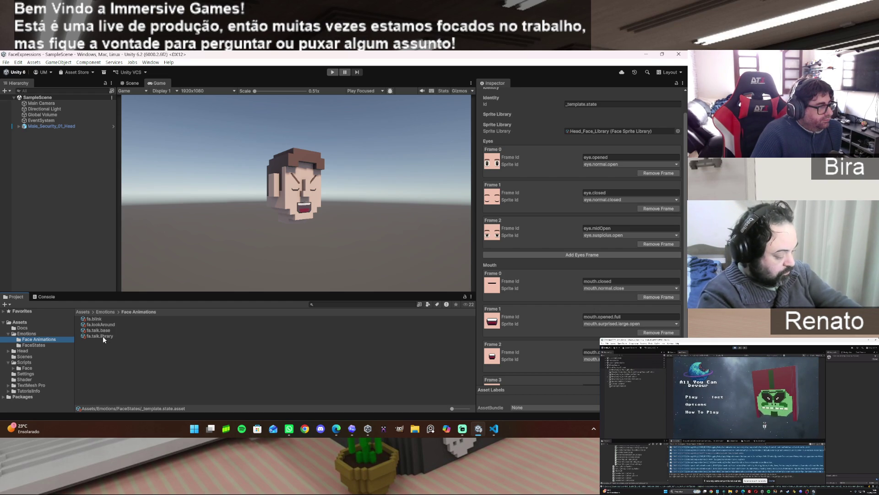
pyautogui.click(96, 319)
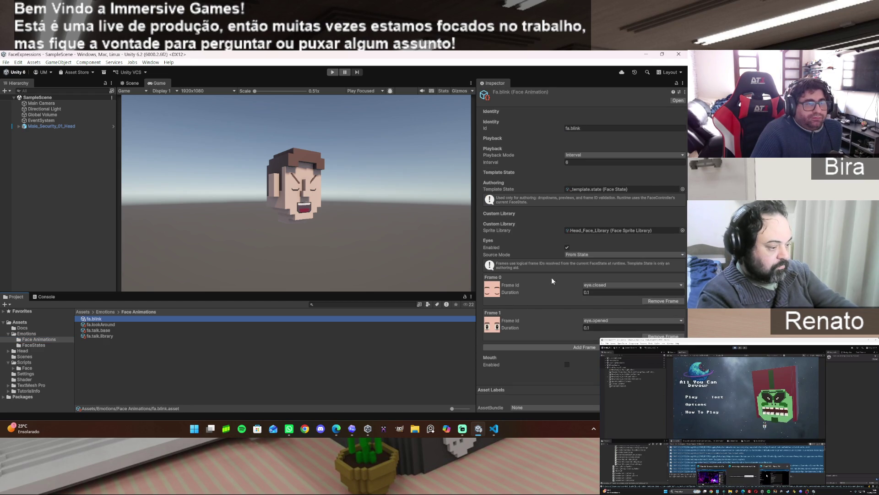
# Step: Add a middle eye.midOpen frame to fa.blink and enter Play mode with Ctrl+P
pyautogui.click(582, 346)
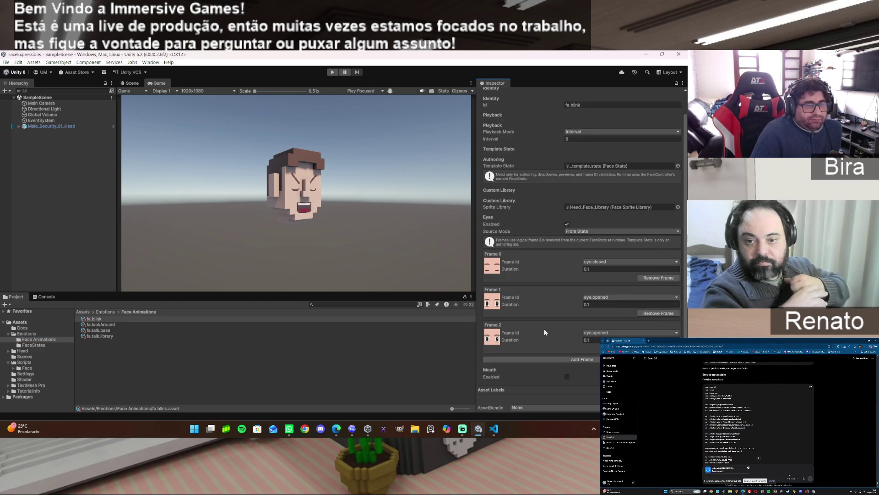
pyautogui.click(603, 298)
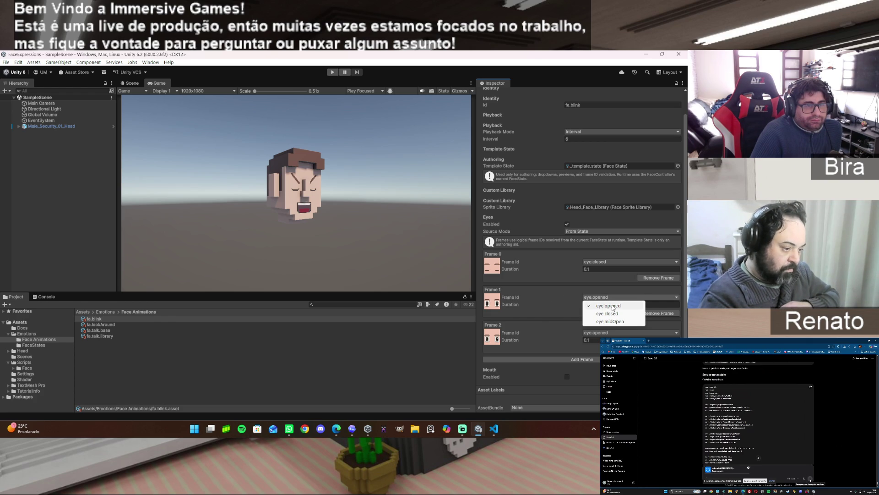
pyautogui.click(610, 321)
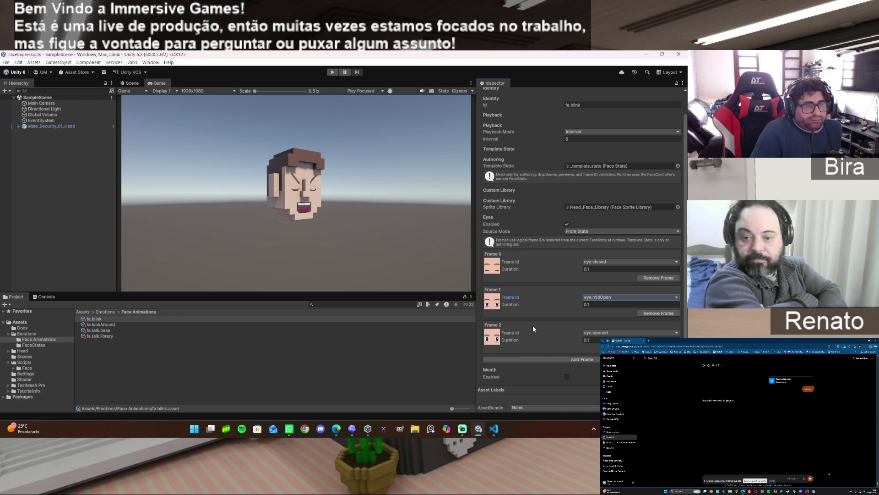
pyautogui.hotkey('ctrl', 'p')
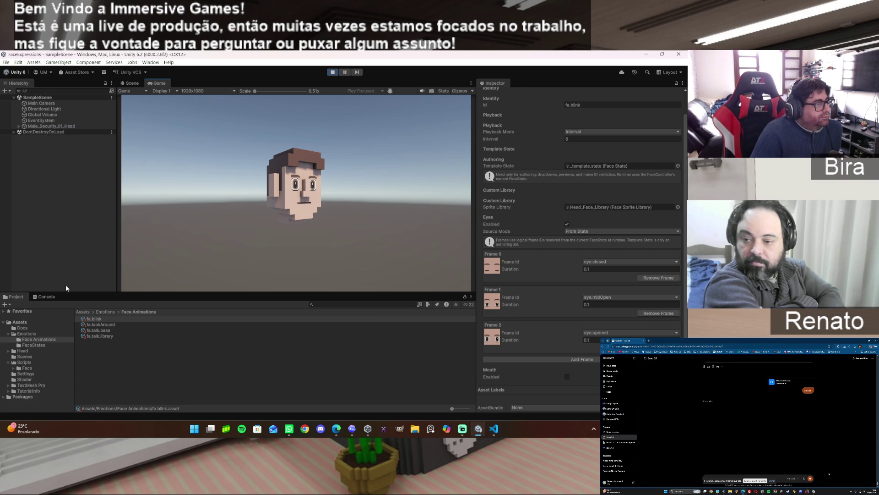
# Step: Play fa.blink on the head via the Face Controller Tester, then reopen fa.blink's settings
pyautogui.click(58, 128)
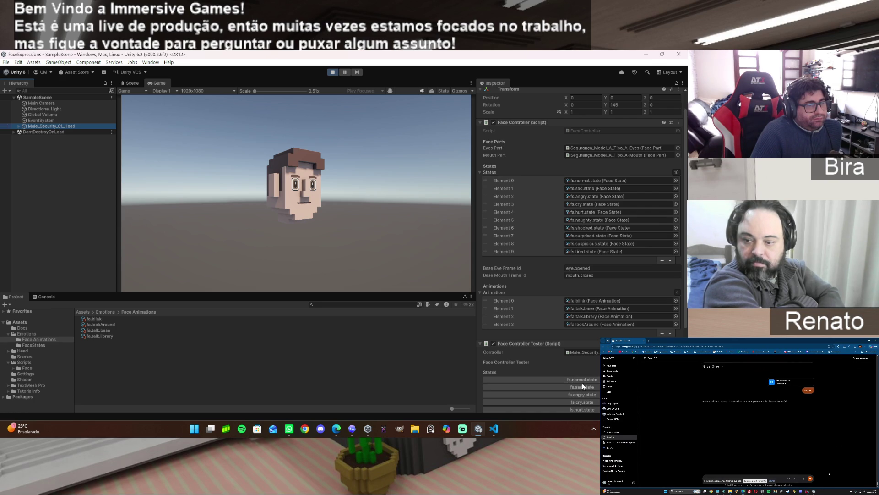
pyautogui.scroll(-4, 593, 389)
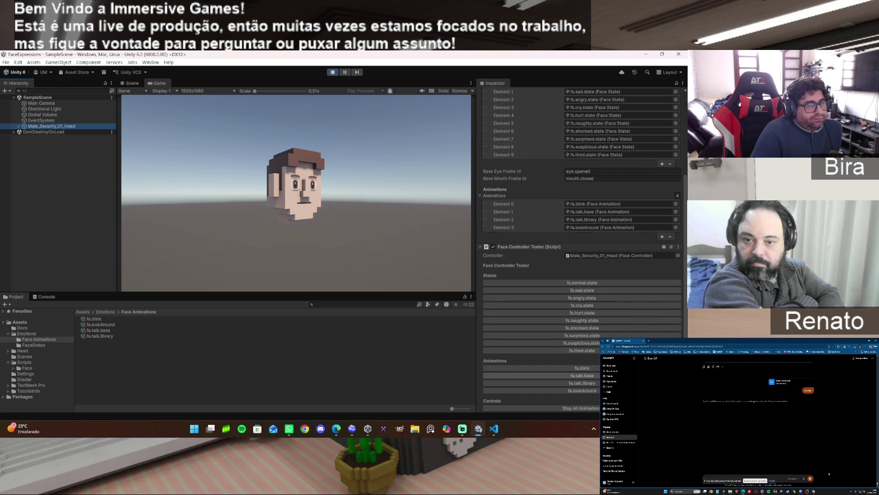
pyautogui.click(596, 368)
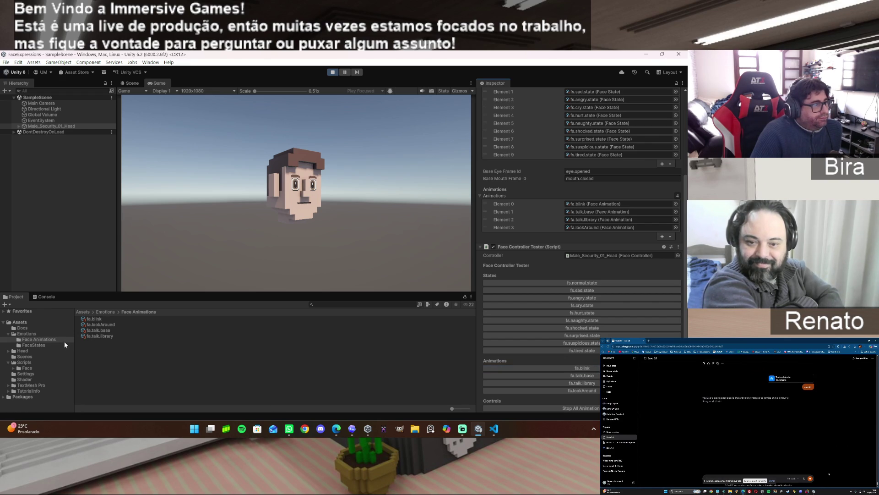
pyautogui.click(95, 321)
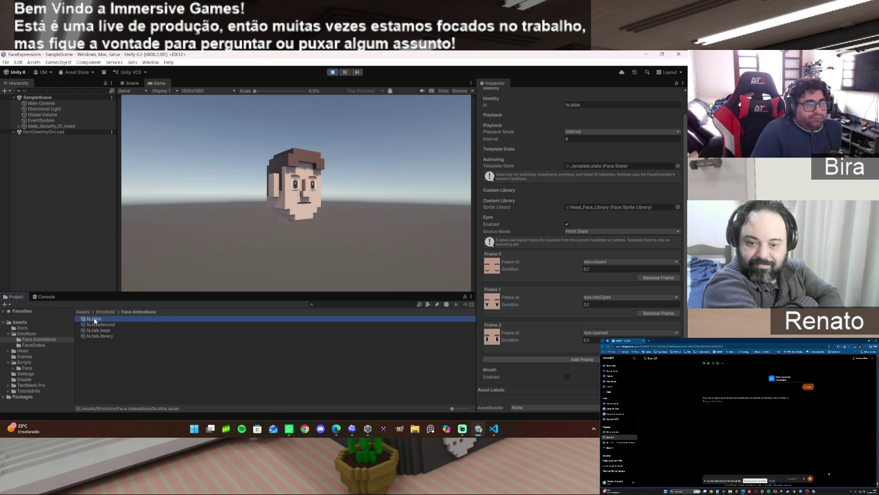
# Step: Change the eye.midOpen frame's duration to 0.15, leaving the others at 0.1
pyautogui.click(597, 270)
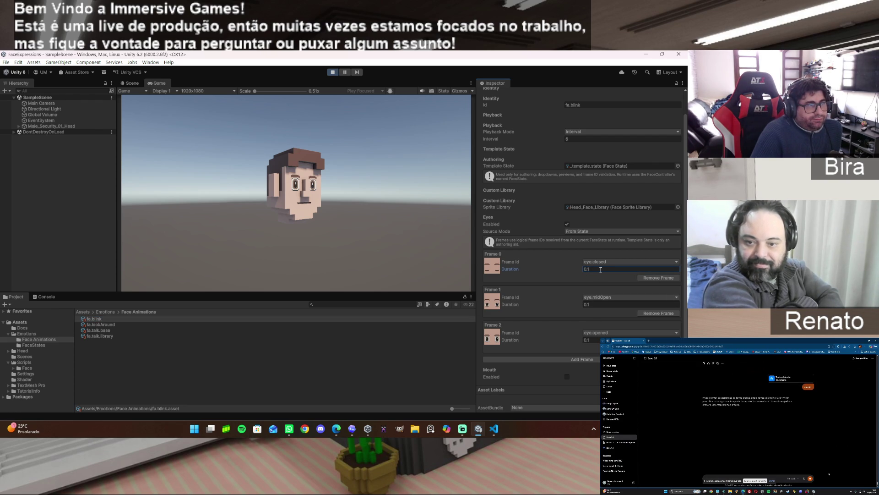
pyautogui.click(596, 304)
pyautogui.write('5')
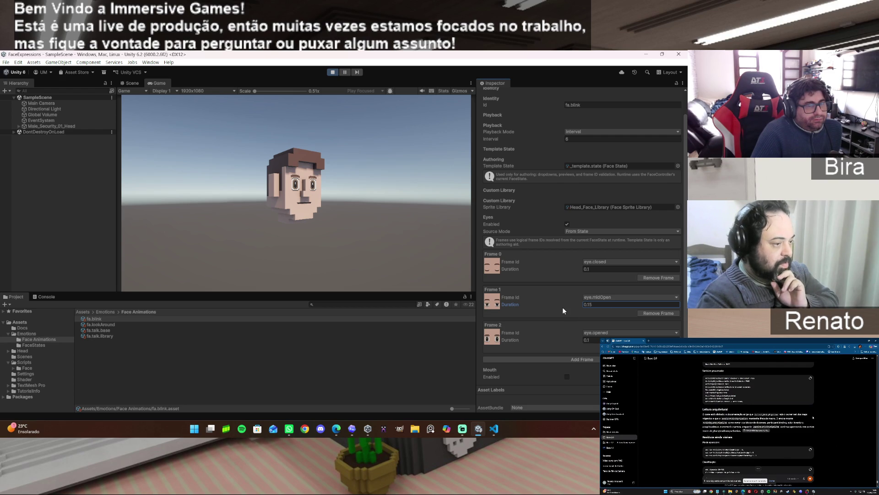
# Step: Restart Play mode and select the character head again
pyautogui.click(333, 72)
pyautogui.click(332, 72)
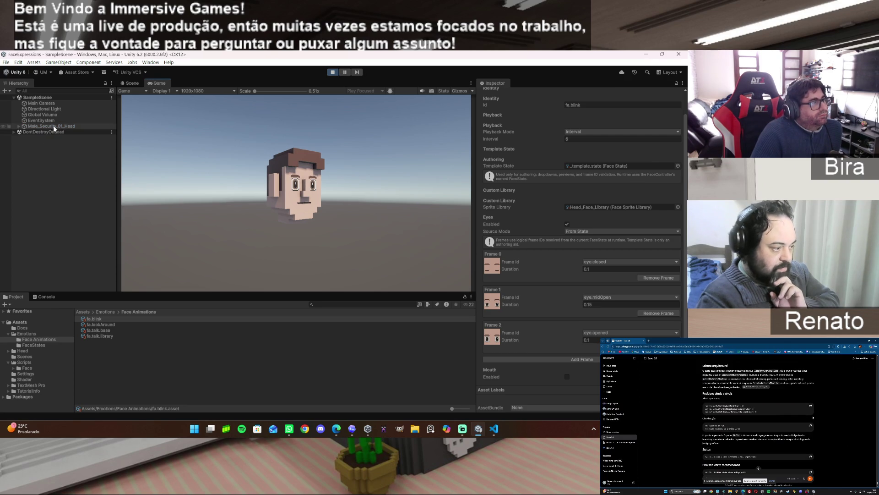
pyautogui.click(70, 126)
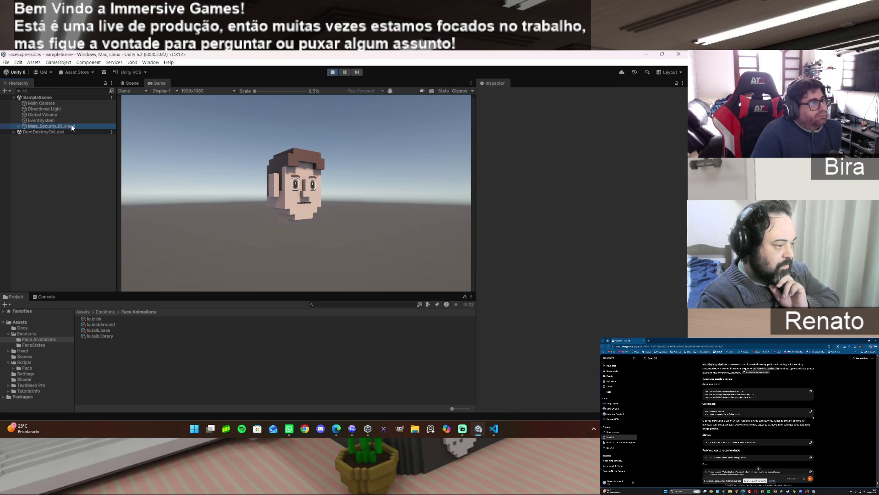
# Step: Test fa.blink and the fs.angry.state expression on the head in play mode
pyautogui.scroll(-2, 570, 338)
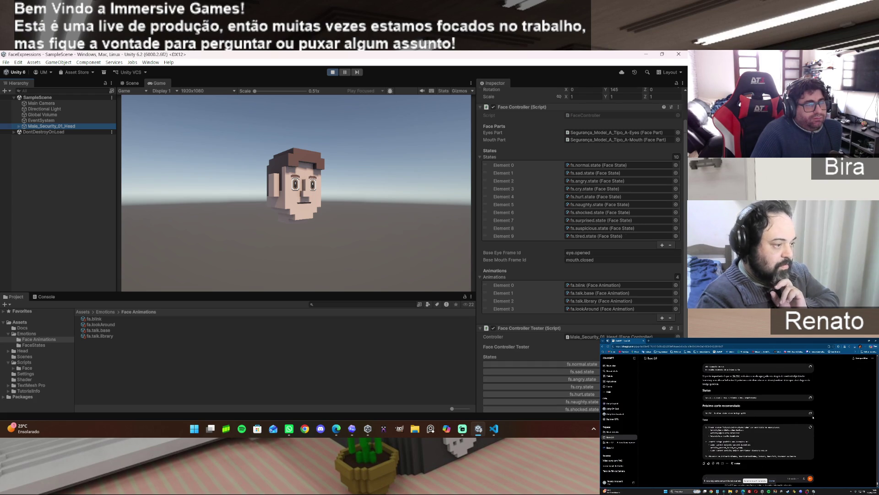
pyautogui.scroll(-5, 579, 248)
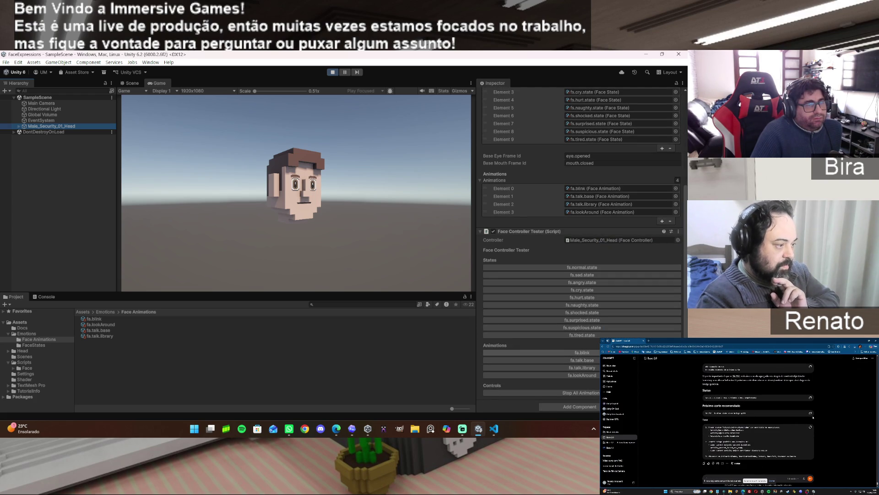
pyautogui.click(549, 352)
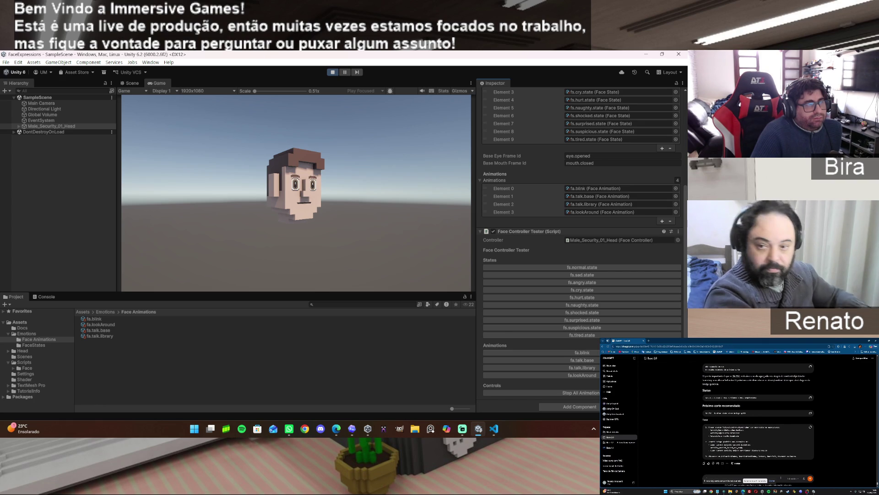
pyautogui.press('Return')
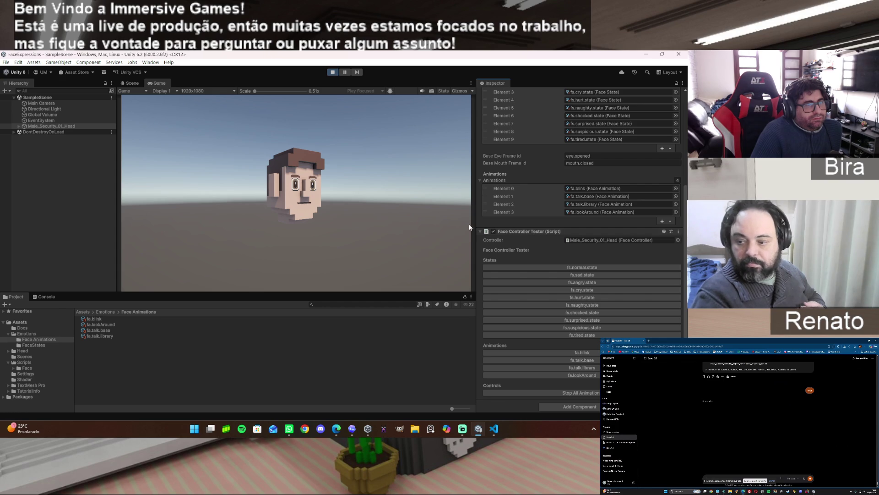
pyautogui.click(576, 282)
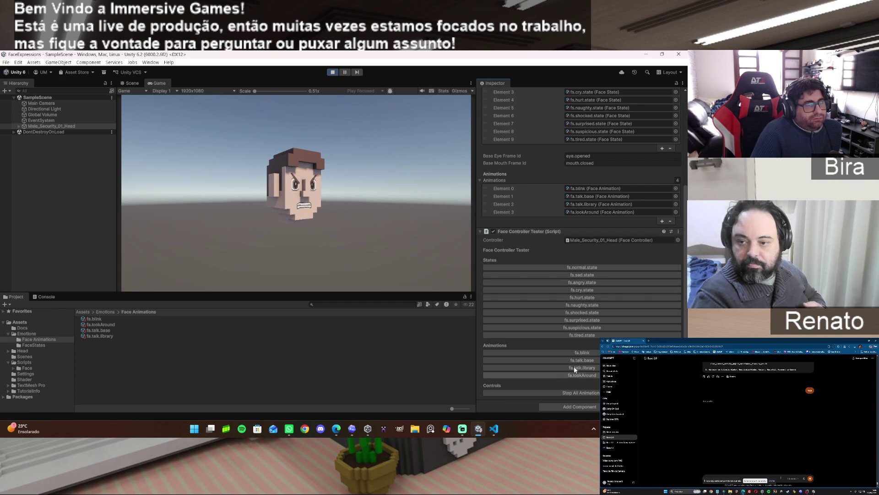
pyautogui.click(582, 352)
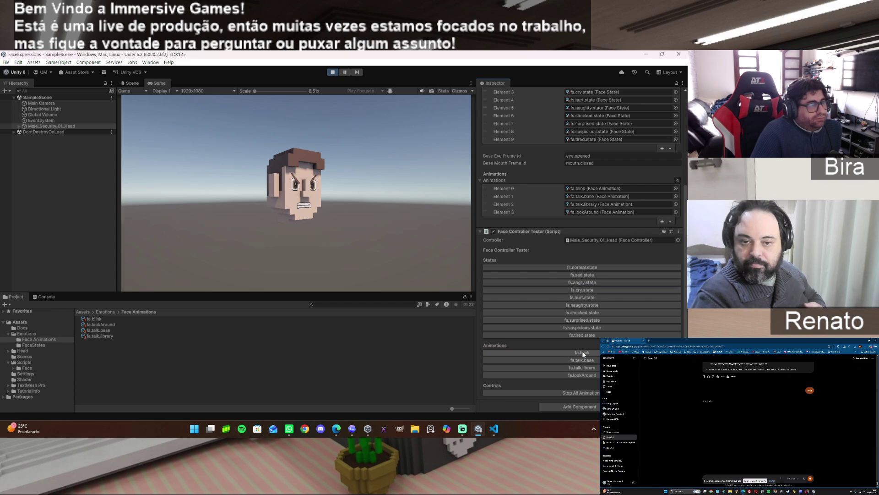
pyautogui.click(45, 296)
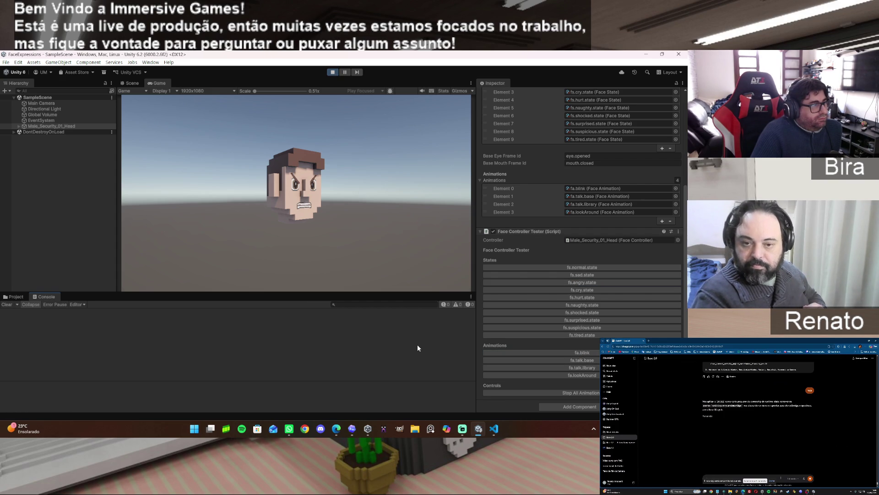
pyautogui.click(590, 351)
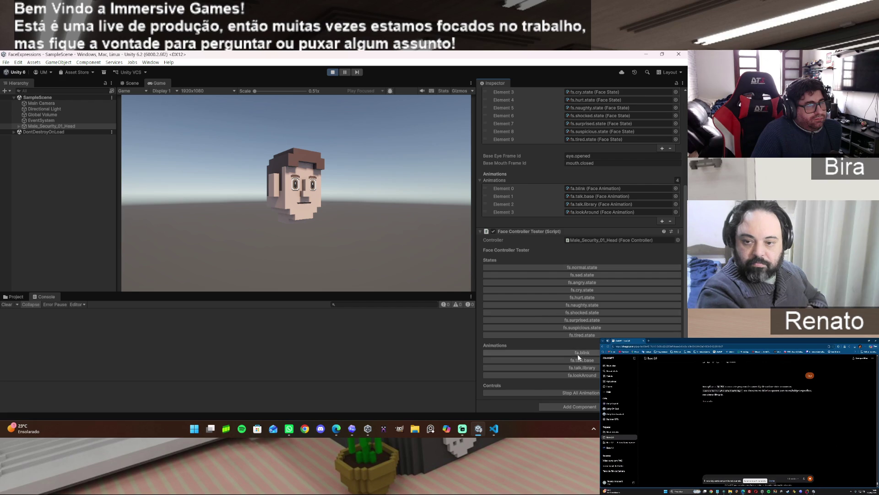
# Step: Blink during fa.talk.library, stop all animations, then exit Play mode and show the Project assets
pyautogui.click(582, 353)
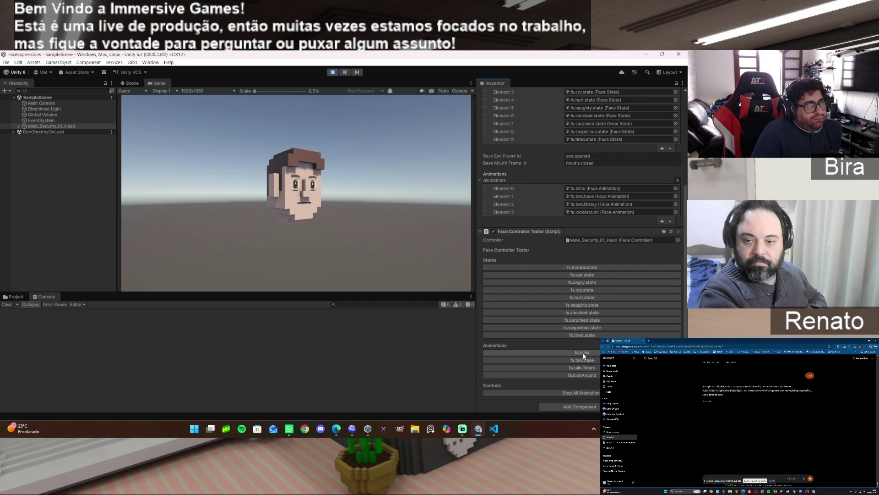
pyautogui.click(584, 369)
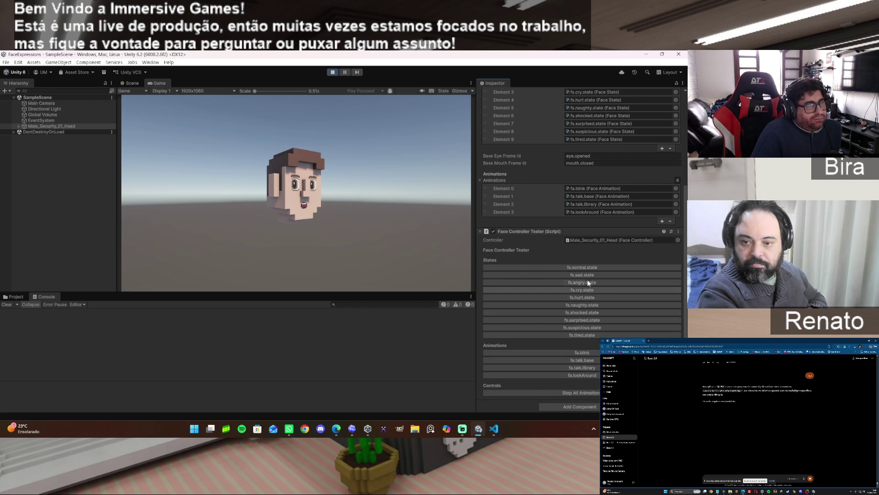
pyautogui.click(589, 353)
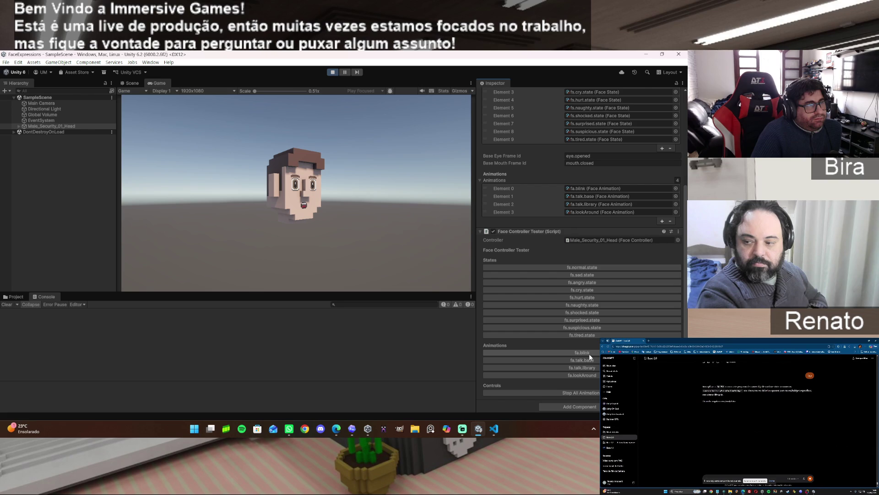
pyautogui.click(590, 393)
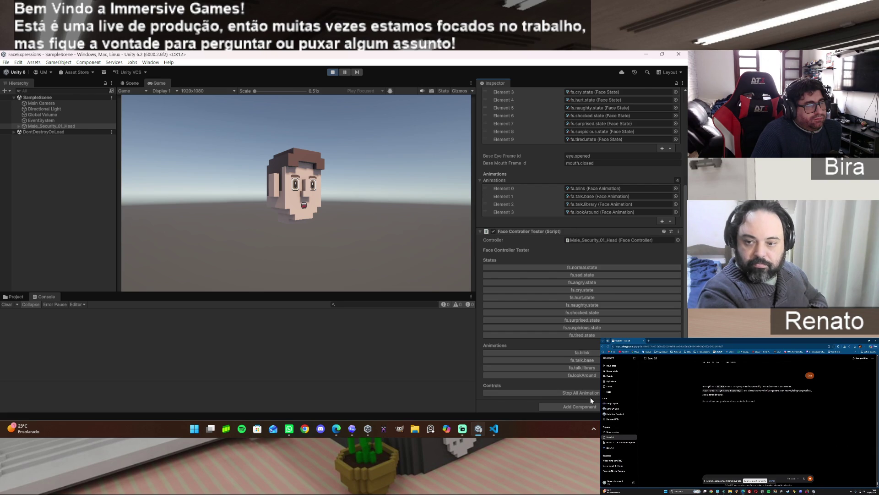
pyautogui.click(584, 354)
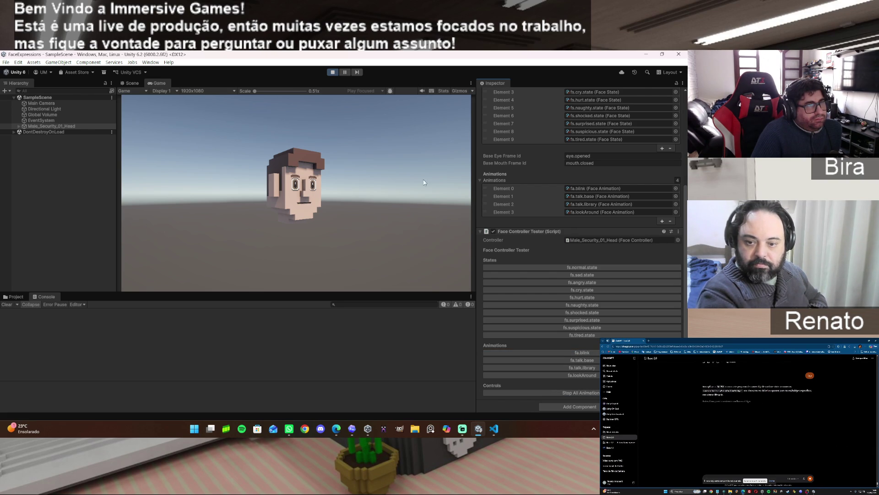
pyautogui.click(333, 73)
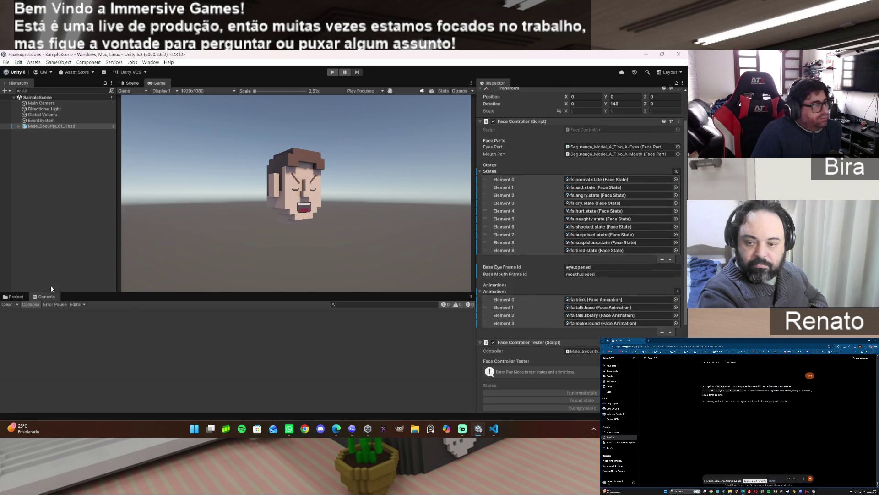
pyautogui.click(16, 297)
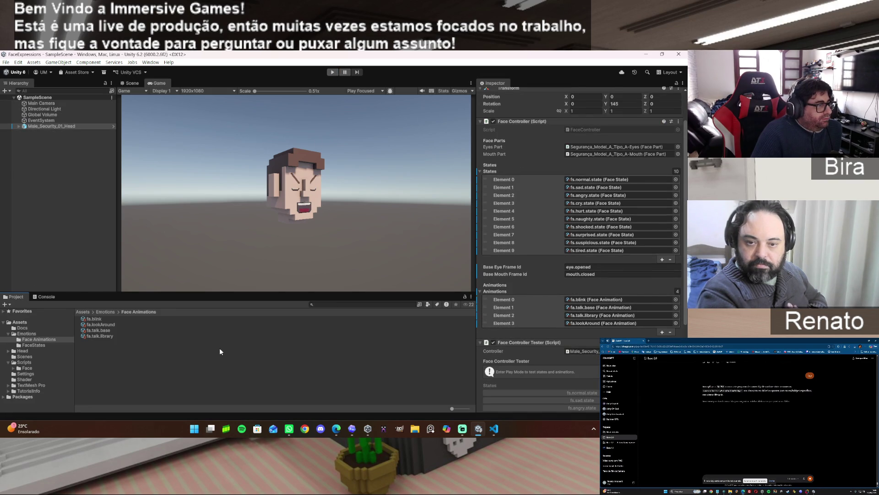
# Step: Retype the duration of fa.blink's midOpen frame (Frame 1), commit it, and enter play mode
pyautogui.click(96, 318)
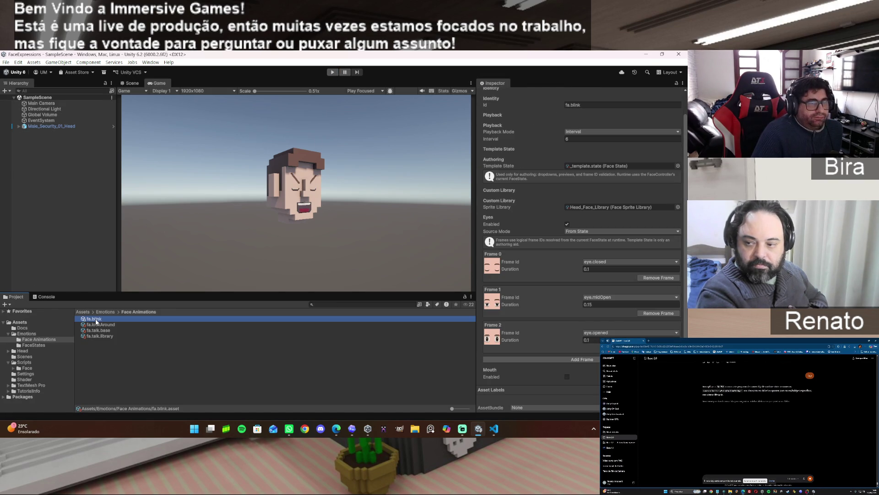
pyautogui.click(595, 304)
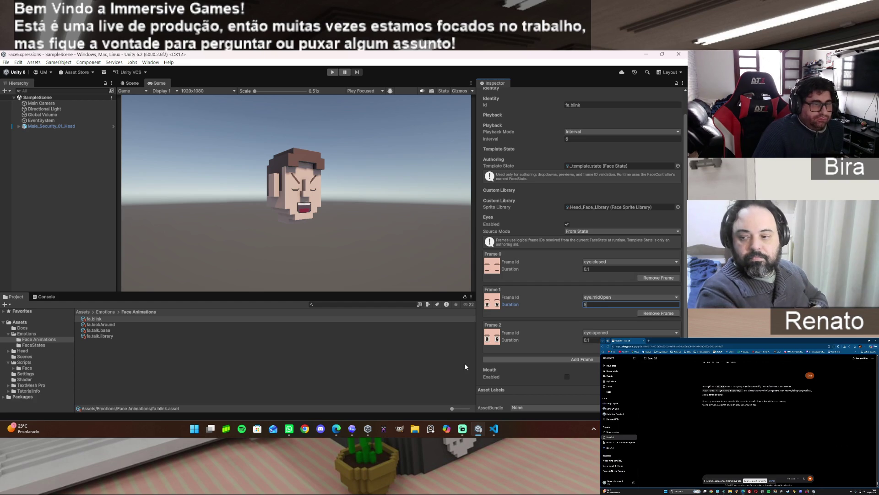
pyautogui.click(393, 340)
pyautogui.click(333, 72)
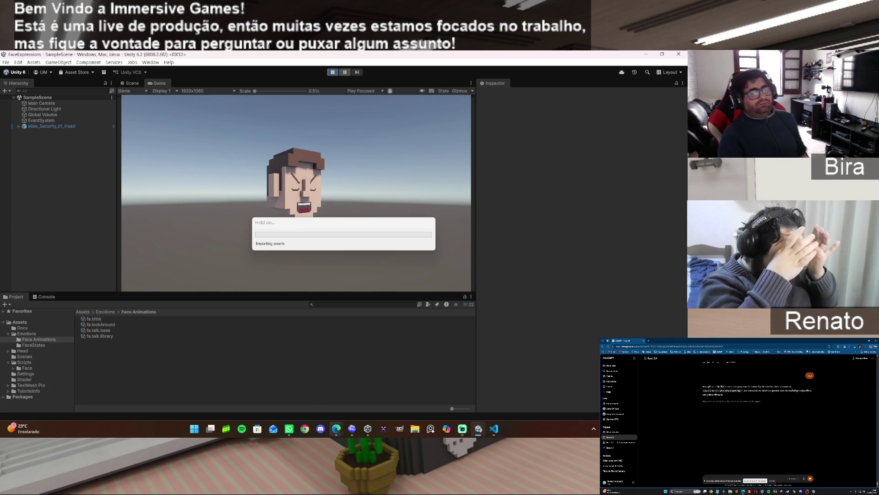
# Step: Play fa.blink on Male_Security_01_Head from its tester, then reselect fa.blink
pyautogui.moveTo(336, 428)
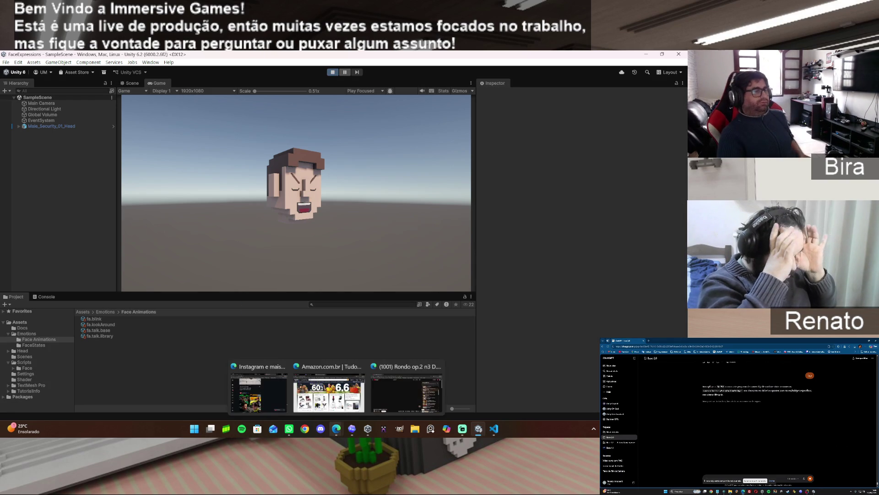
pyautogui.click(71, 127)
pyautogui.scroll(-5, 537, 303)
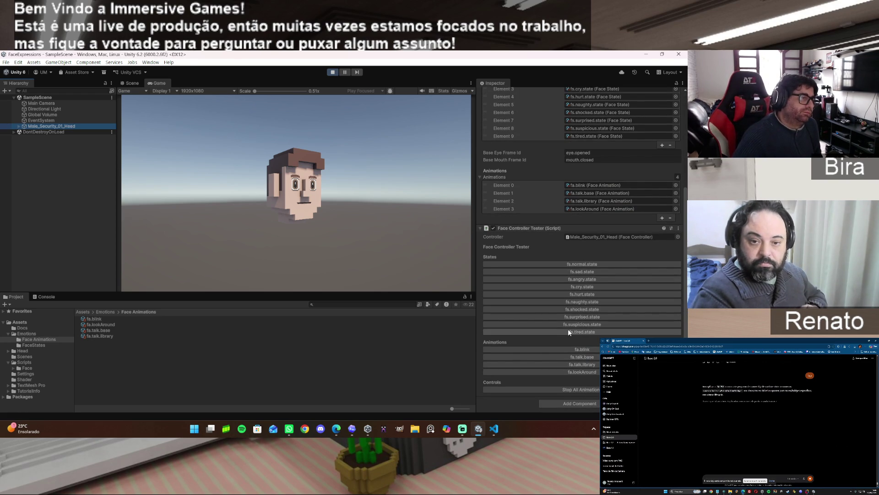
pyautogui.click(585, 351)
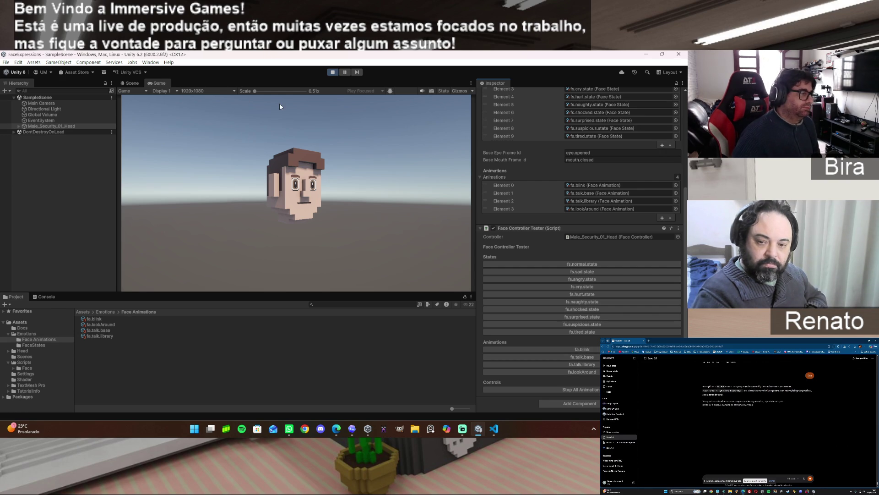
pyautogui.click(100, 320)
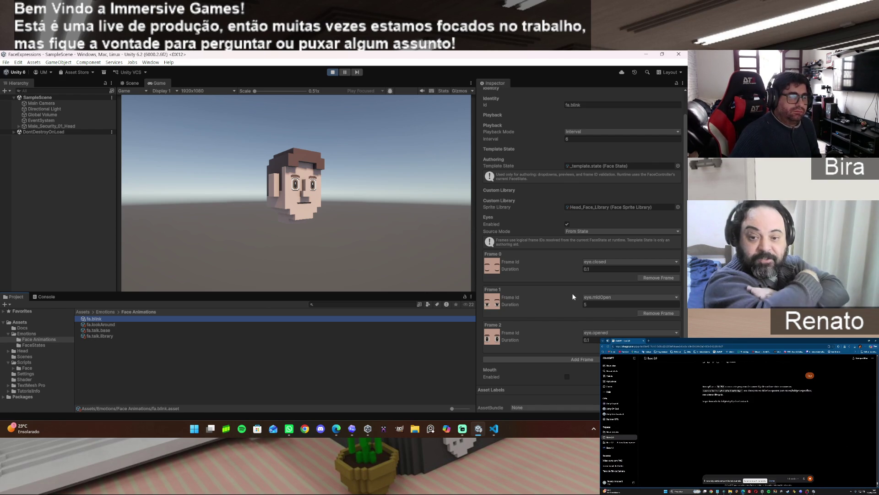
# Step: Open the FaceStates folder and select fs.normal.state to view its eye and mouth frames
pyautogui.scroll(1, 573, 297)
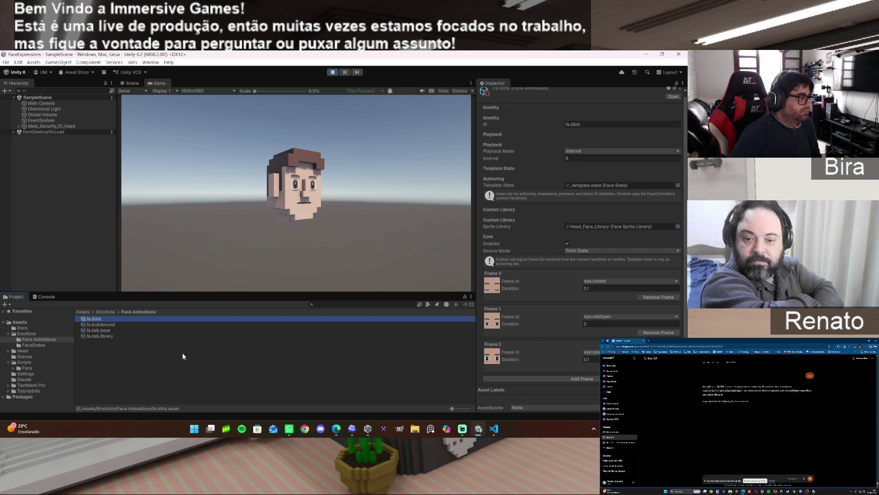
pyautogui.click(37, 345)
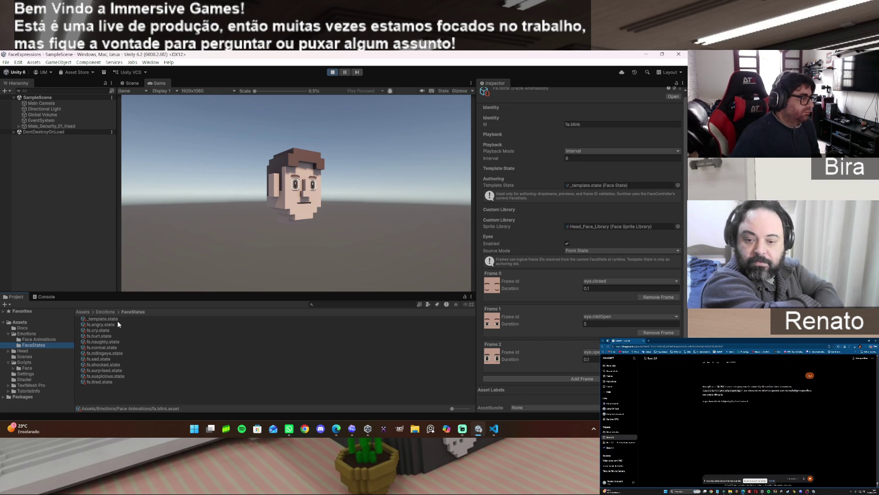
pyautogui.click(111, 349)
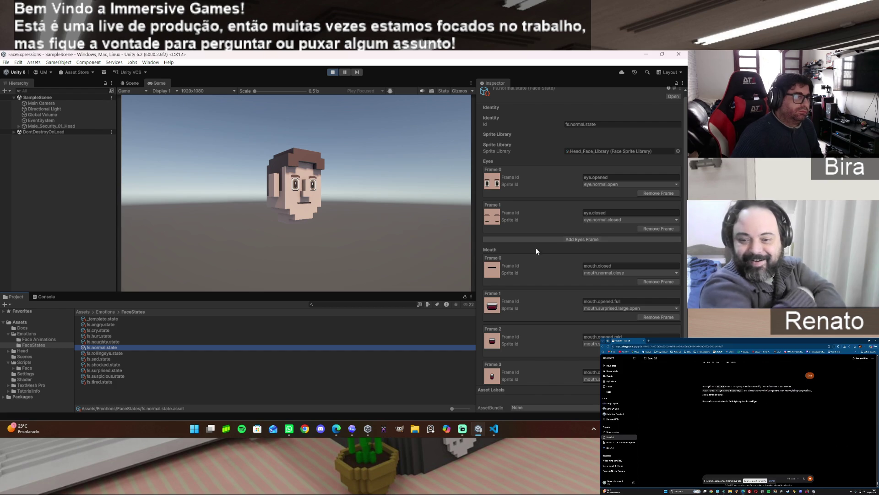
# Step: Stop play mode and add a third eye frame to fs.normal.state, leaving its Frame Id empty
pyautogui.click(333, 73)
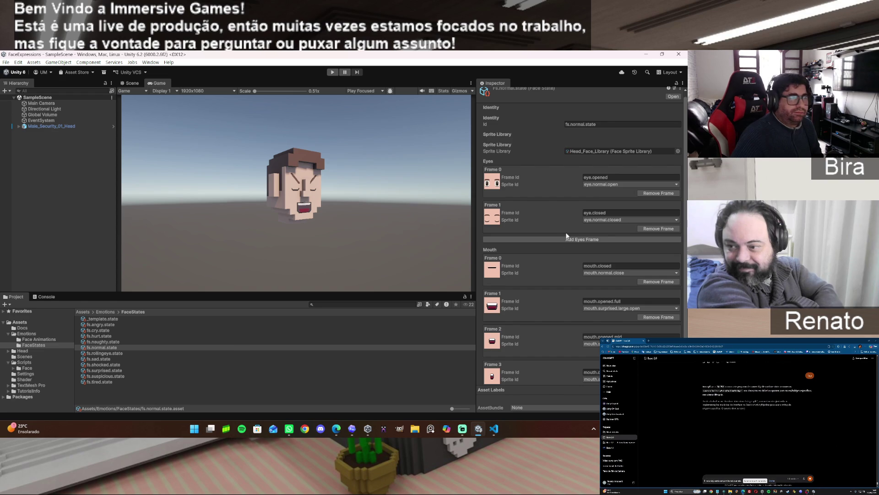
pyautogui.click(583, 240)
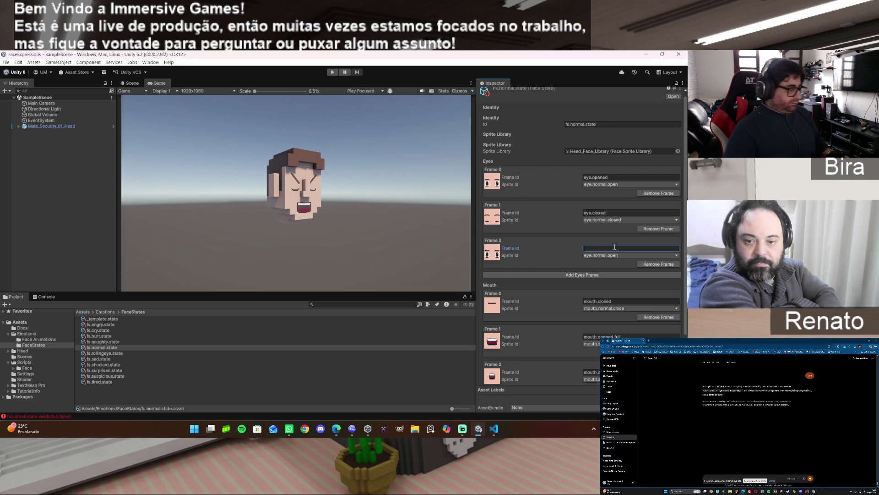
pyautogui.write('eye')
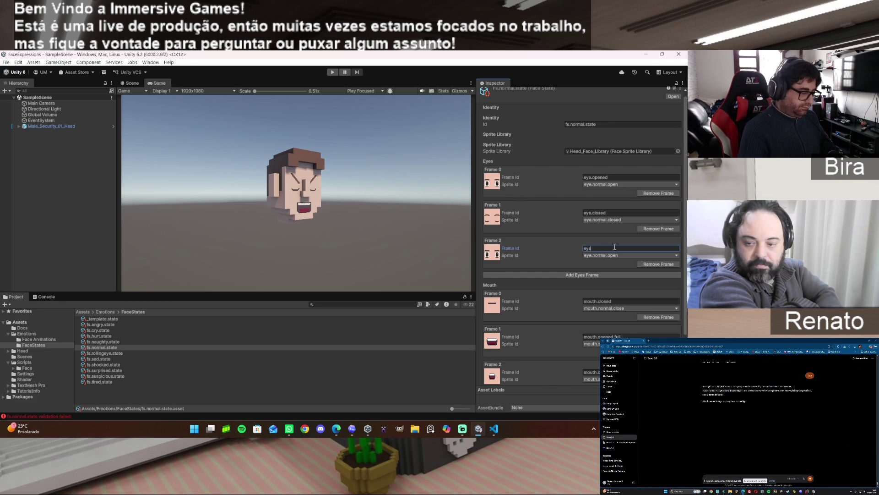
pyautogui.write('.mid')
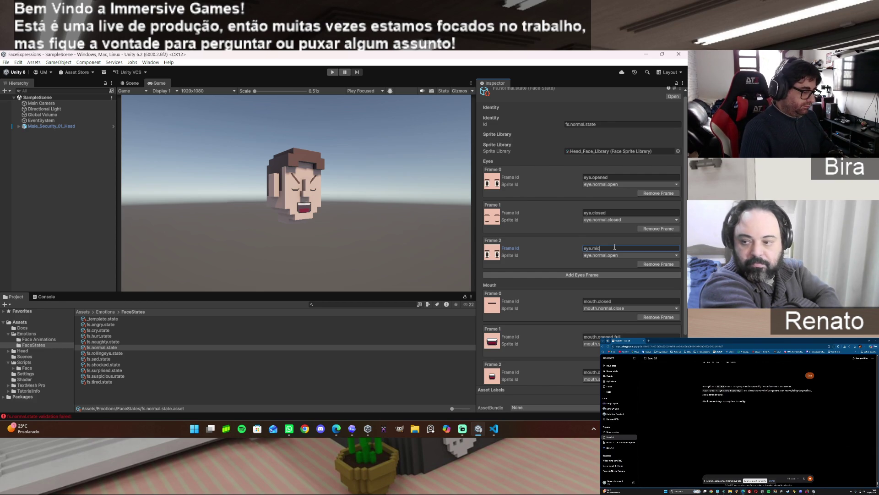
pyautogui.write('Open')
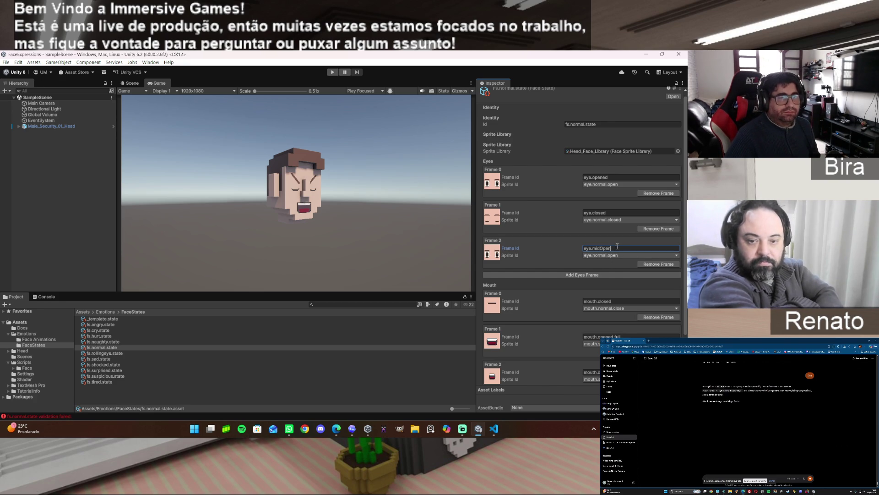
pyautogui.press('Return')
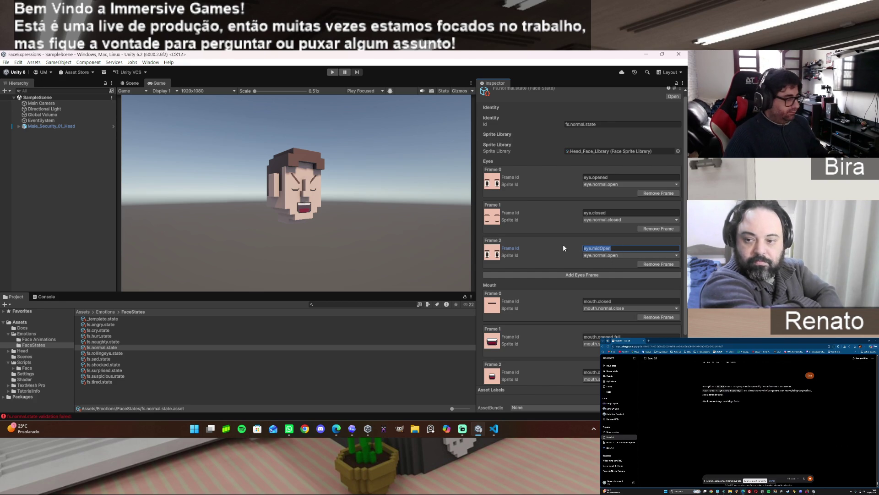
pyautogui.press('BackSpace')
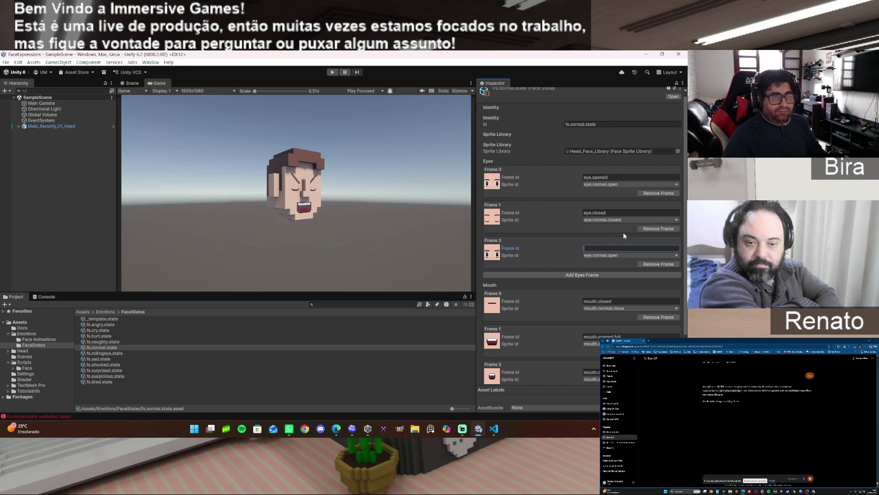
# Step: Re-add the third eye frame and make Frame 1 eye.midOpen with the eye.suspicius.open sprite
pyautogui.click(649, 263)
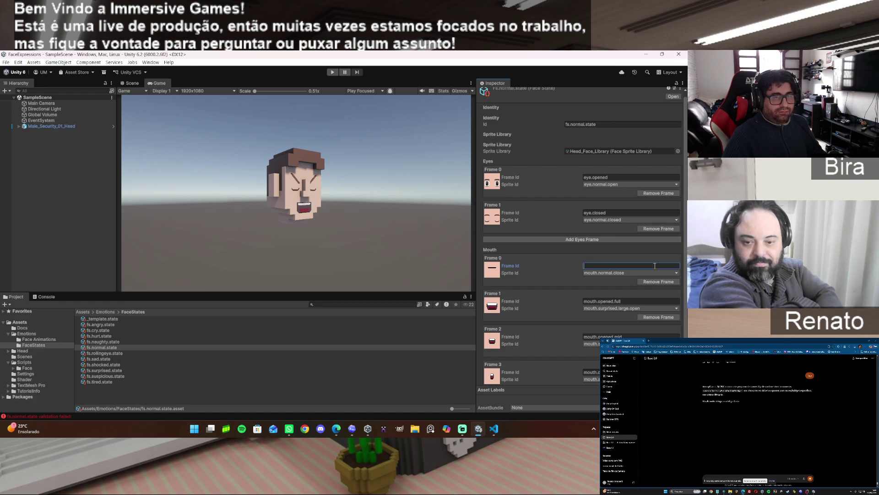
pyautogui.click(602, 240)
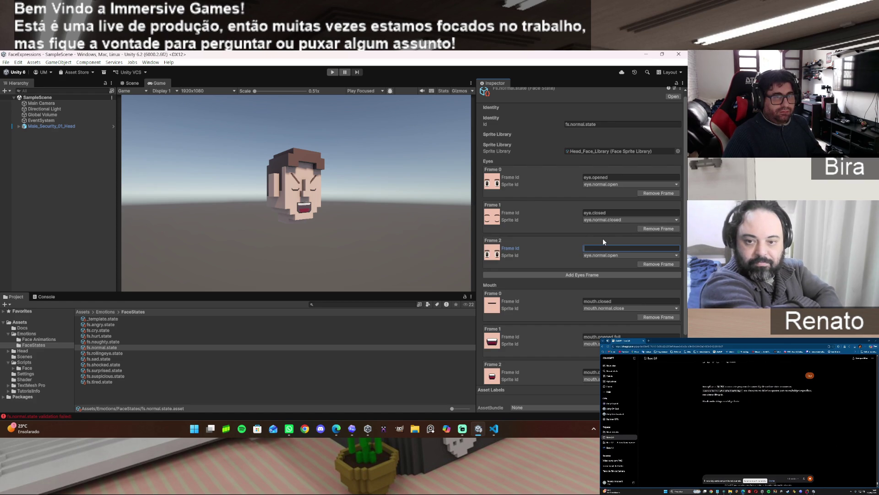
pyautogui.click(615, 211)
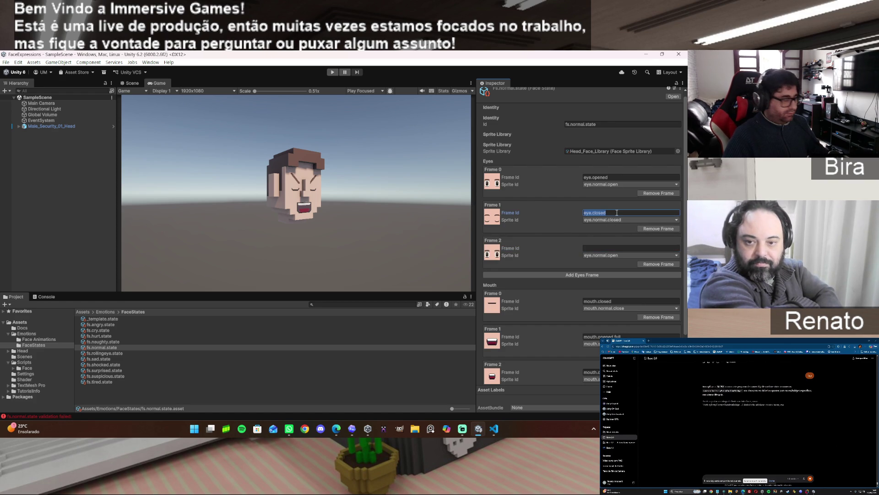
pyautogui.write('eye.midOpen')
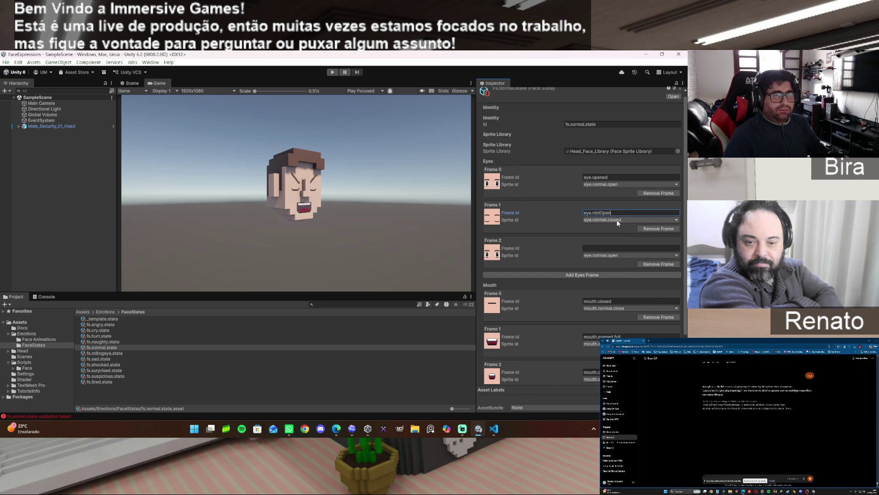
pyautogui.click(617, 220)
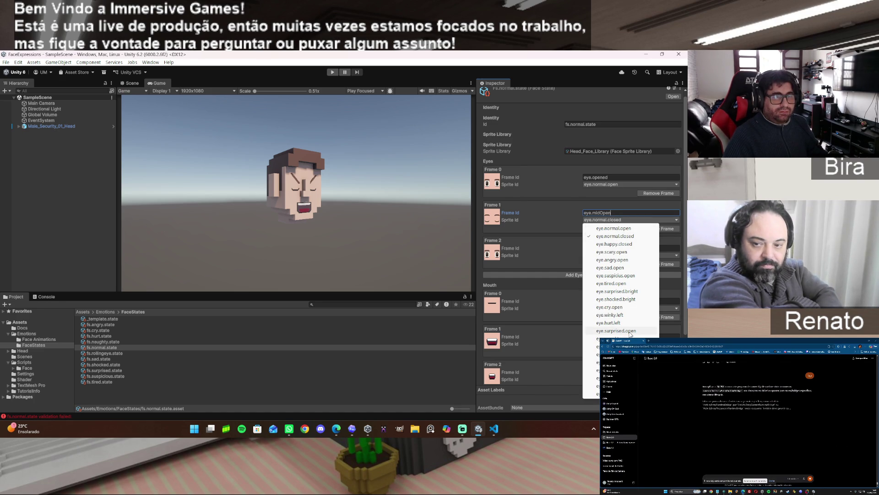
pyautogui.click(627, 275)
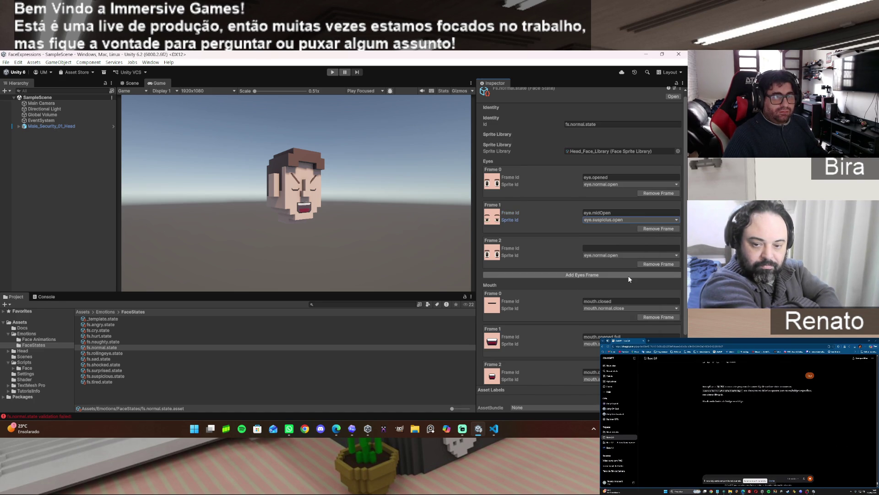
# Step: Set Frame 2 to eye.closed with the eye.normal.closed sprite, then enter play mode
pyautogui.click(615, 255)
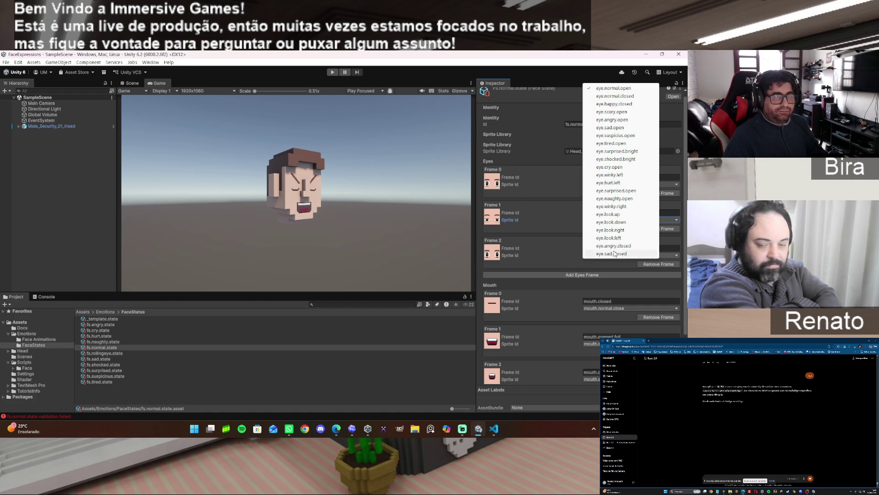
pyautogui.click(613, 96)
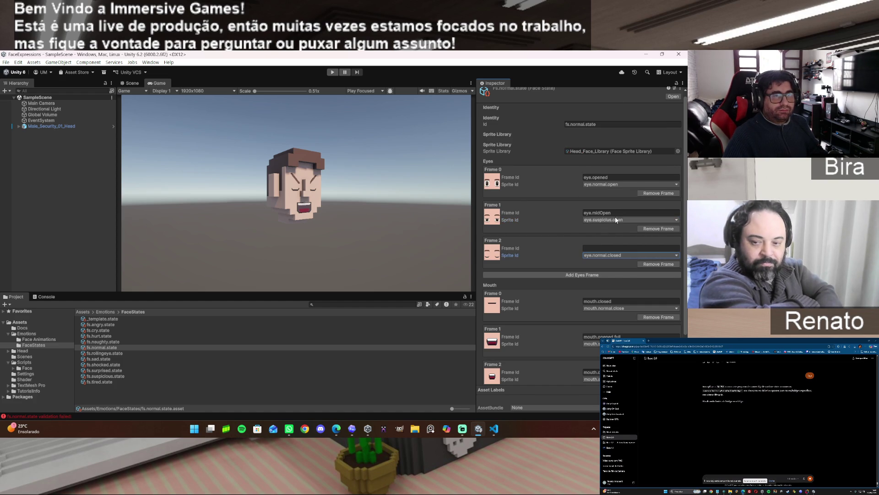
pyautogui.click(600, 248)
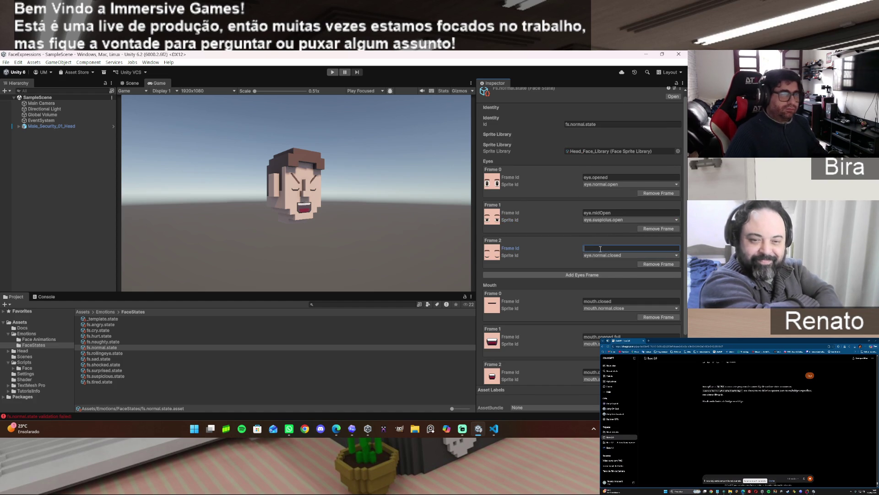
pyautogui.write('eye')
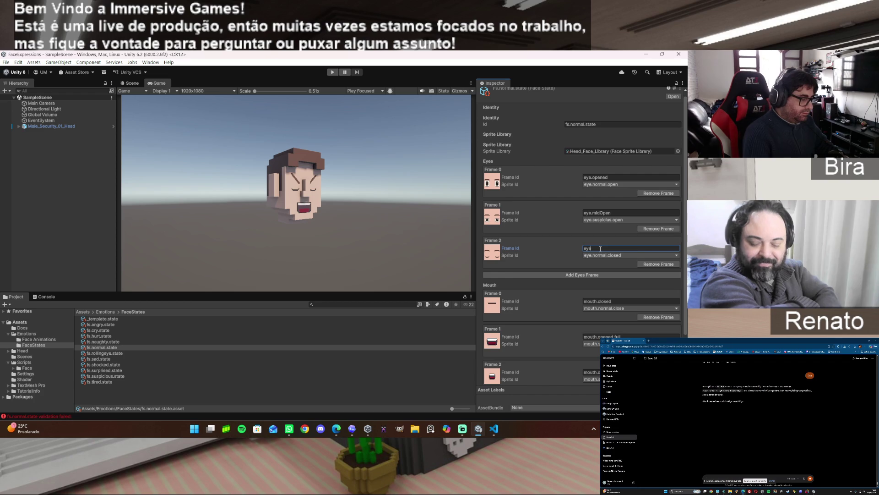
pyautogui.write('.closed')
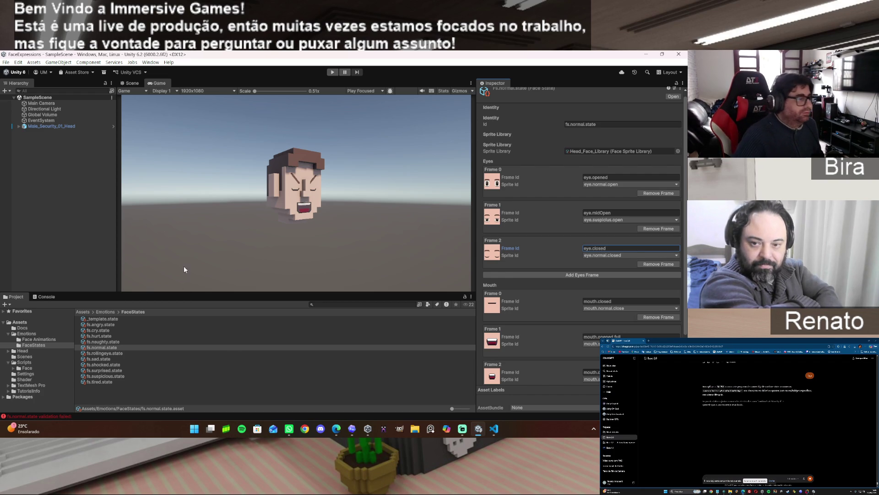
pyautogui.click(333, 72)
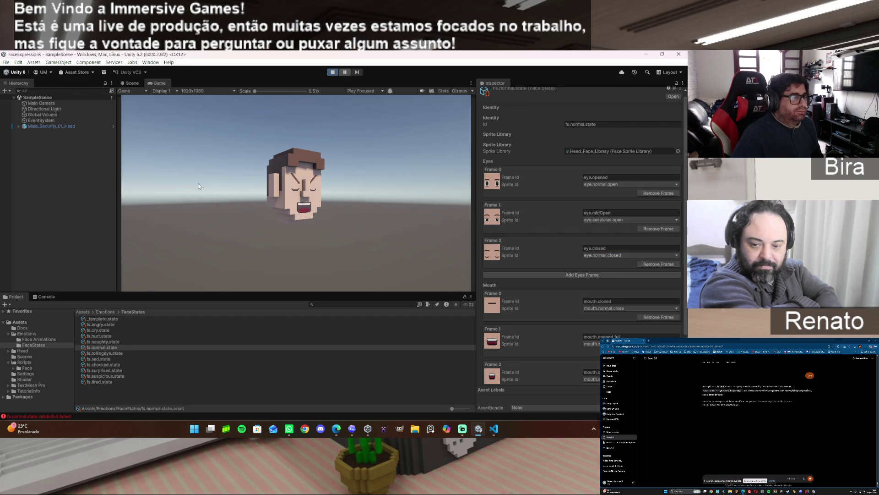
# Step: Check Male_Security_01_Head's Face Controller in play mode, then stop playing
pyautogui.click(59, 126)
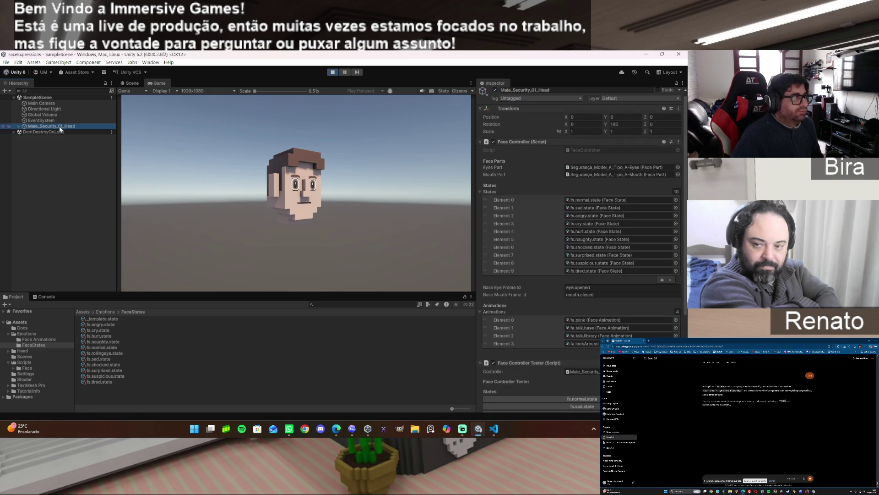
pyautogui.scroll(-3, 564, 315)
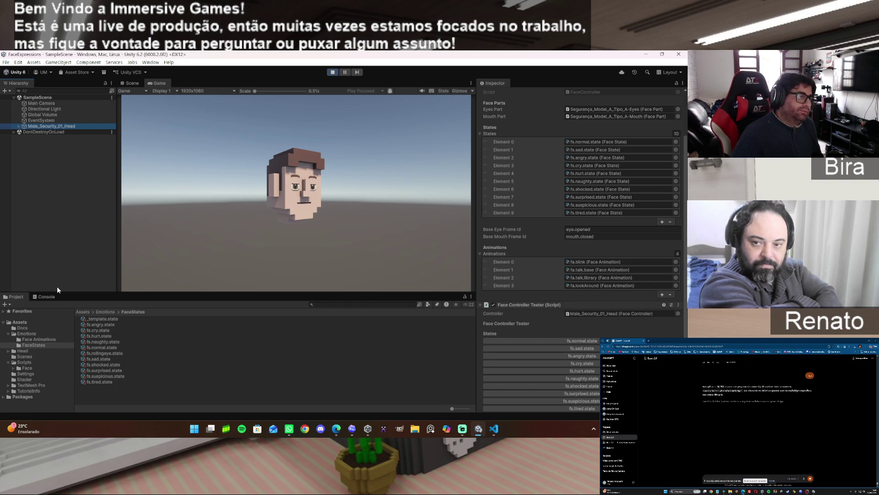
pyautogui.click(333, 72)
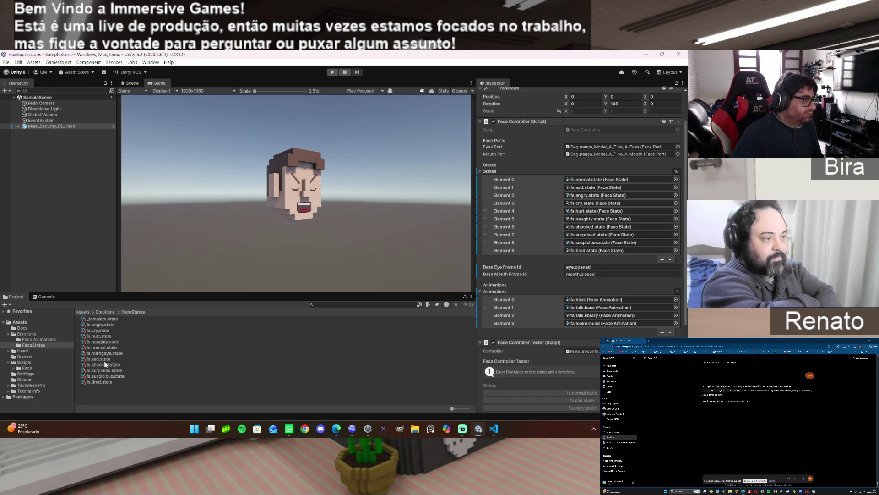
# Step: In fa.blink, set Frame 1 to eye.closed with a 0.1 duration
pyautogui.press('Up')
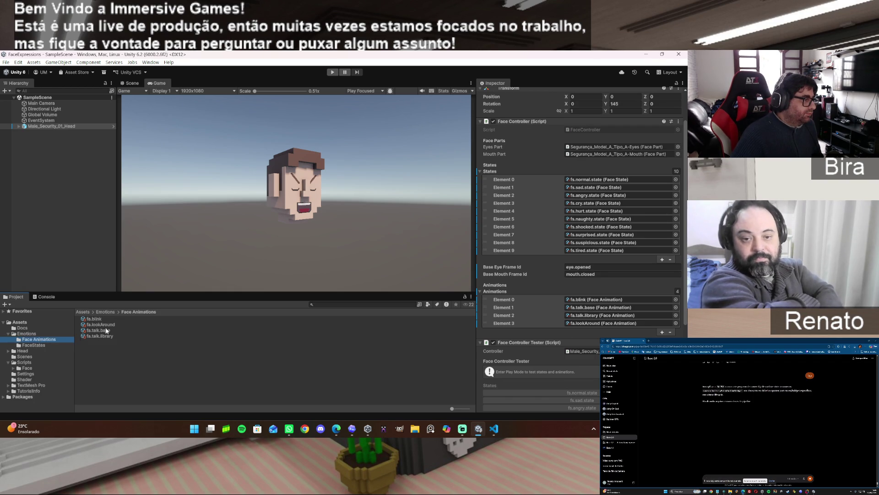
pyautogui.click(95, 319)
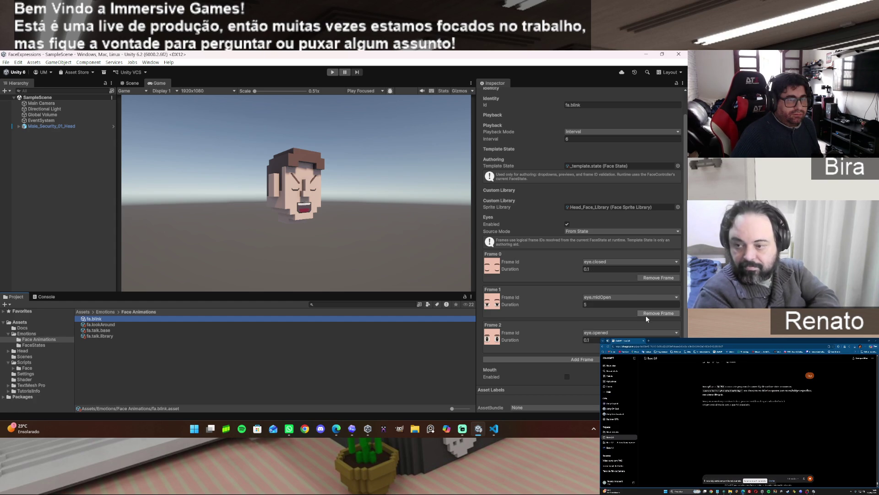
pyautogui.click(611, 297)
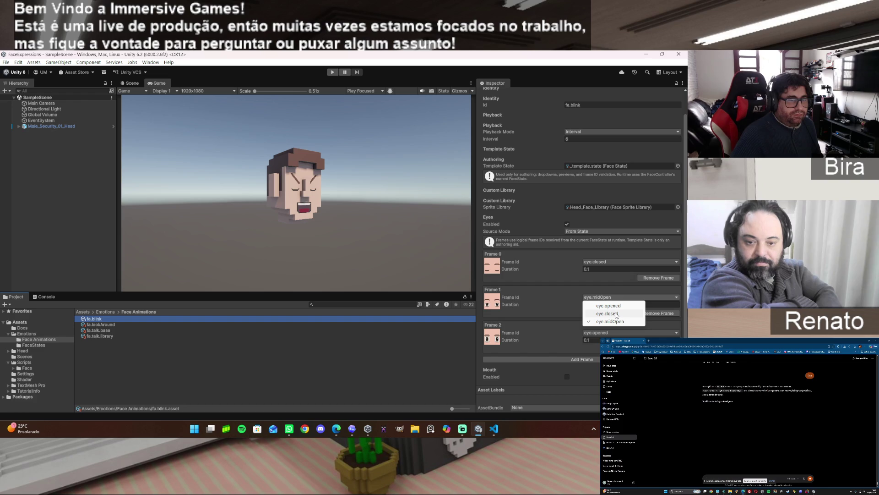
pyautogui.click(617, 314)
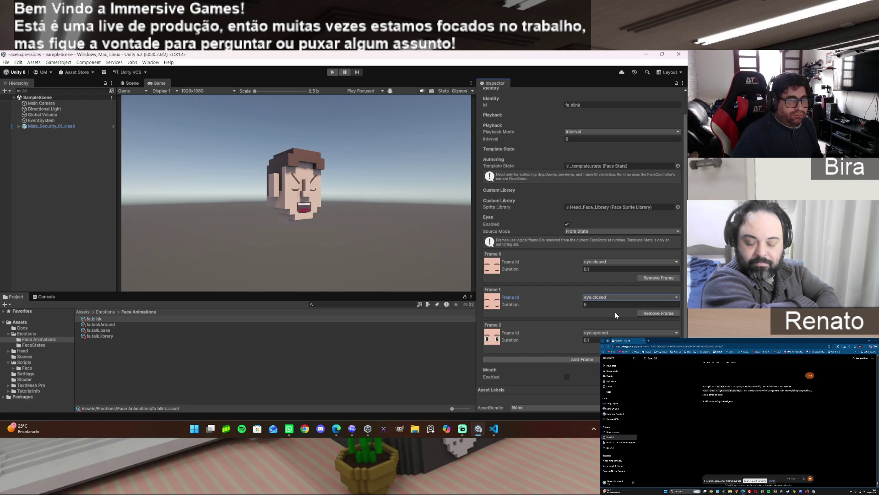
pyautogui.click(607, 305)
pyautogui.write('0.1')
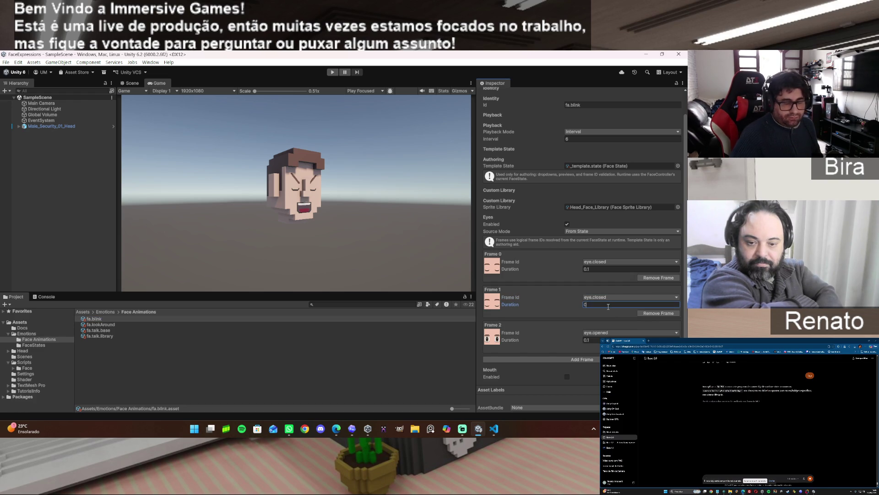
# Step: Set fa.blink's Frame 0 to eye.midOpen and enter play mode
pyautogui.click(641, 261)
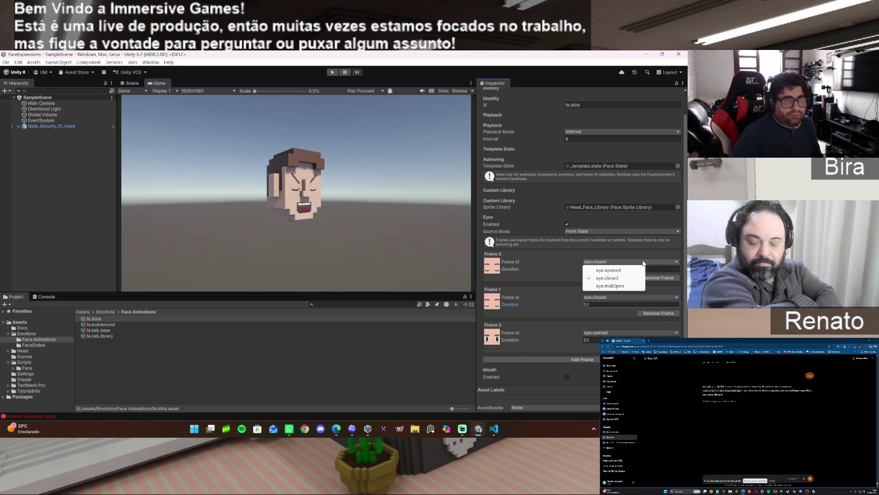
pyautogui.click(625, 286)
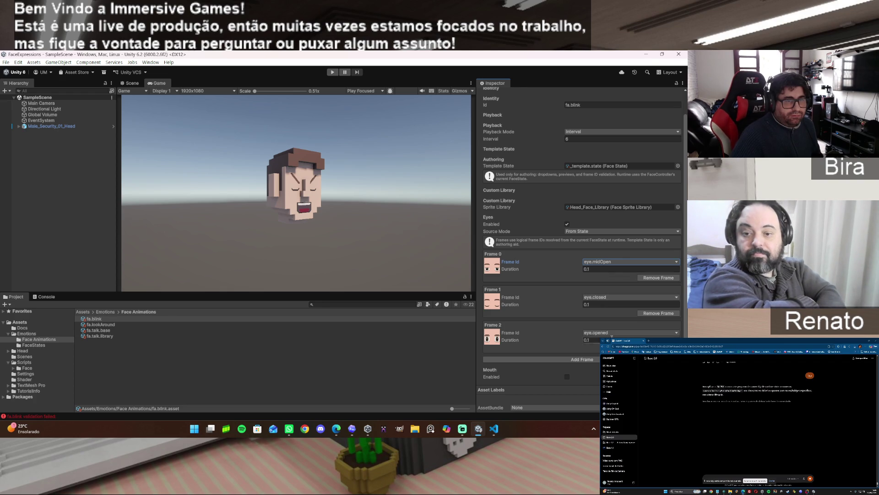
pyautogui.click(332, 72)
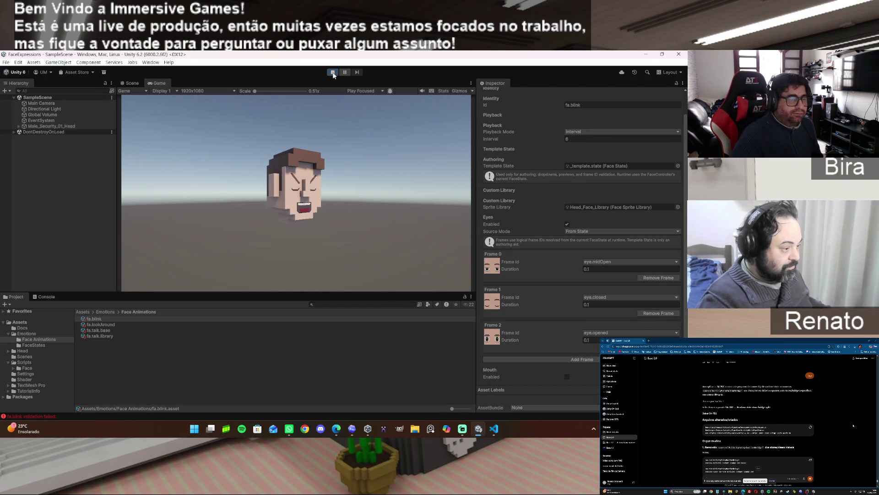
# Step: Blink the head four times, switch it to fs.angry.state, blink again, then stop play mode
pyautogui.click(73, 127)
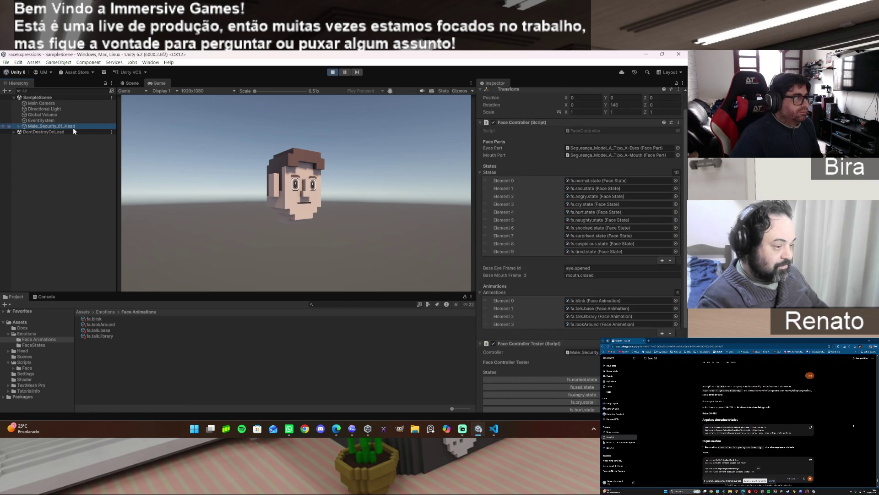
pyautogui.scroll(-3, 536, 353)
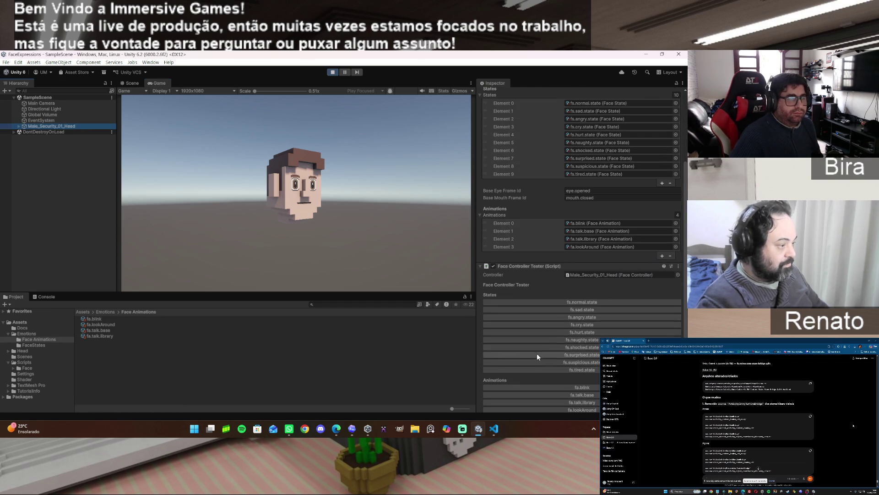
pyautogui.scroll(-1, 584, 298)
pyautogui.click(584, 346)
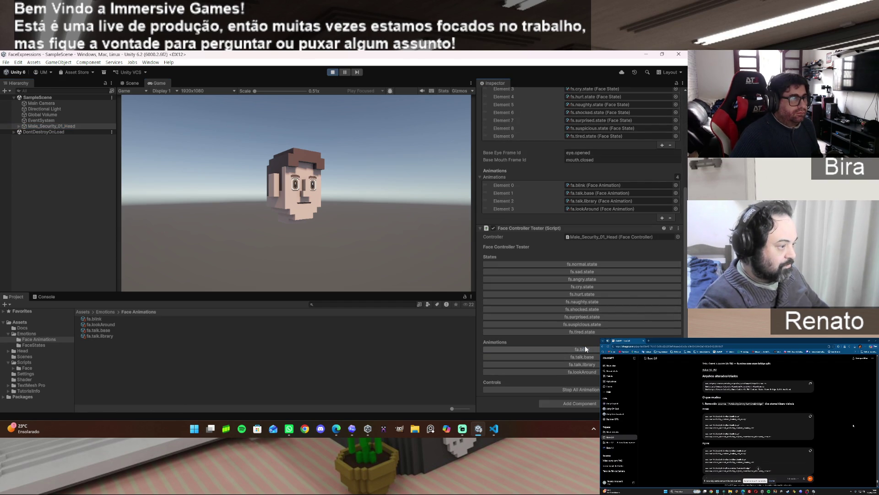
pyautogui.click(588, 346)
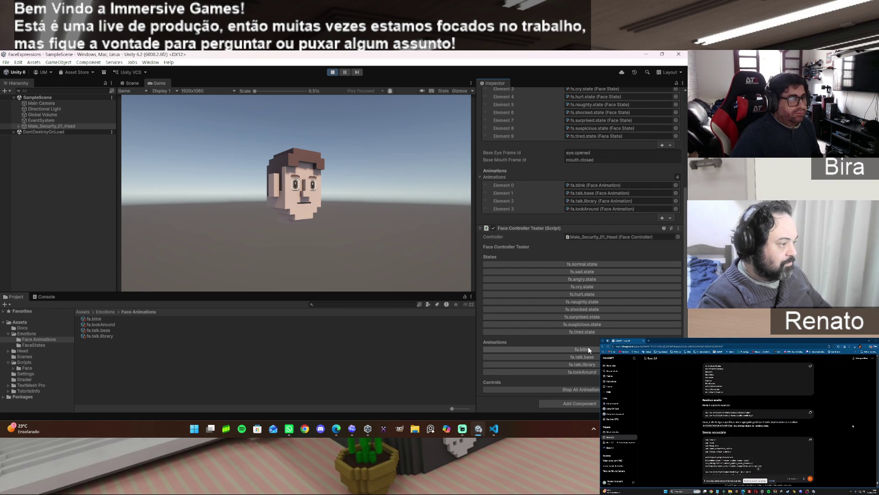
pyautogui.click(588, 346)
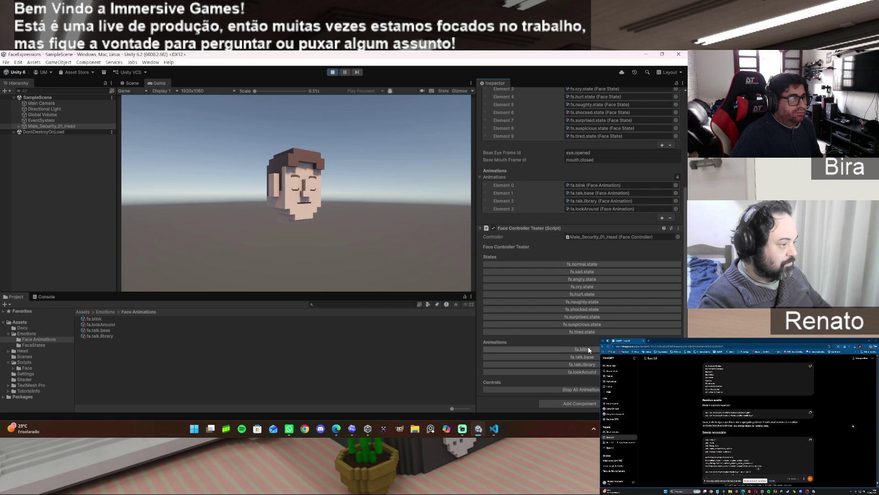
pyautogui.click(588, 348)
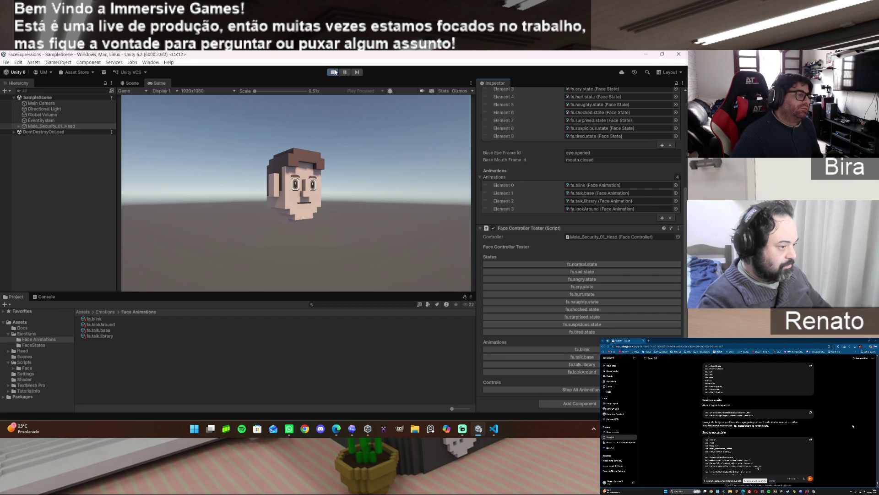
pyautogui.click(587, 279)
pyautogui.click(585, 352)
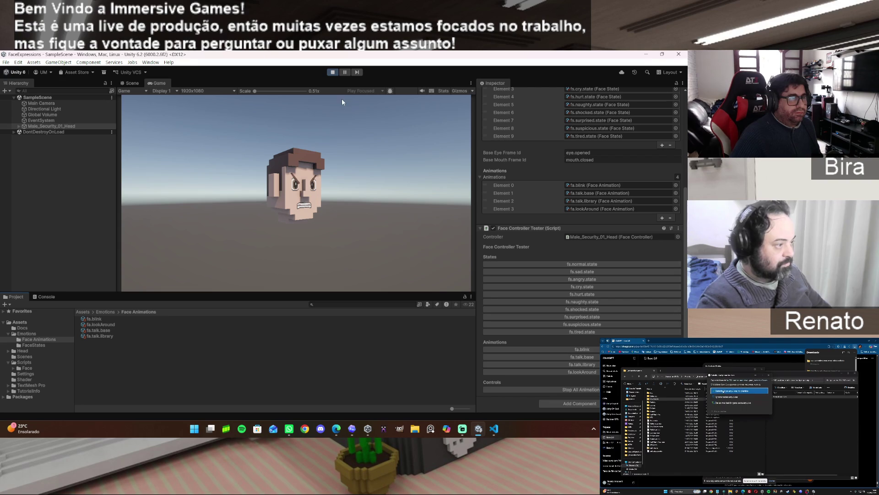
pyautogui.click(333, 72)
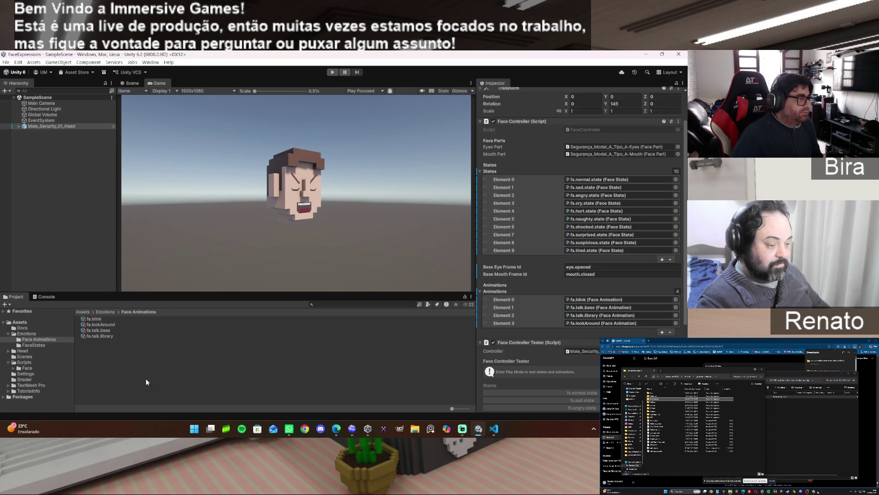
# Step: Set fa.blink's Frame 2 to eye.midOpen, add a fourth eye.opened frame, and enter play mode
pyautogui.click(95, 319)
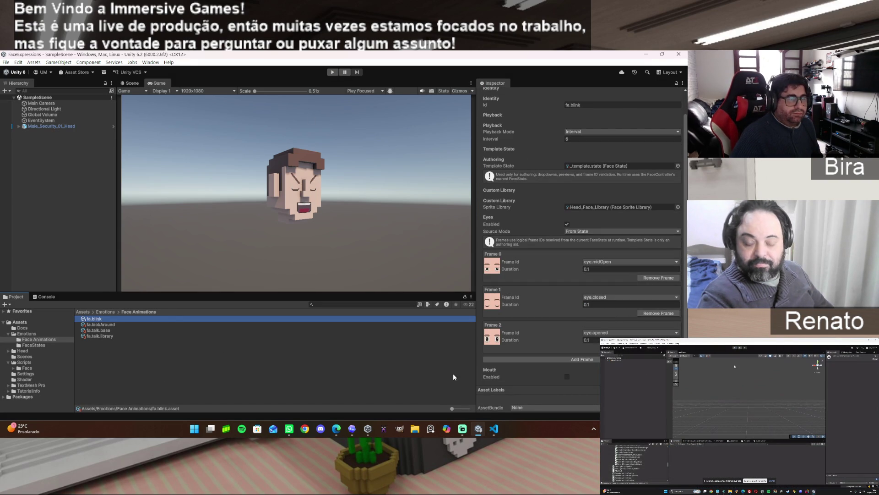
pyautogui.click(610, 332)
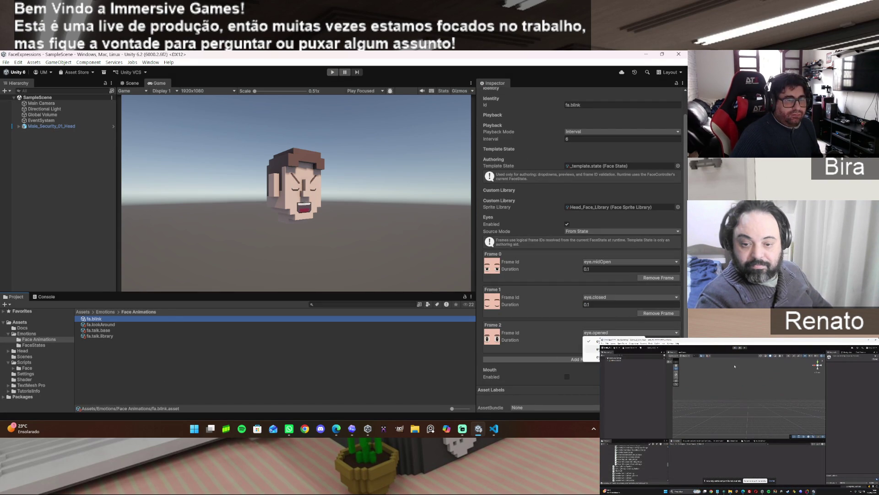
pyautogui.click(593, 357)
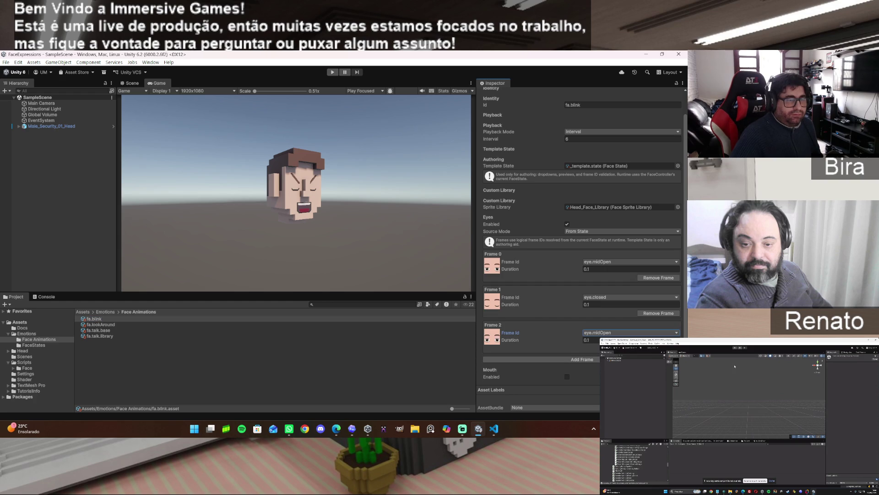
pyautogui.click(594, 358)
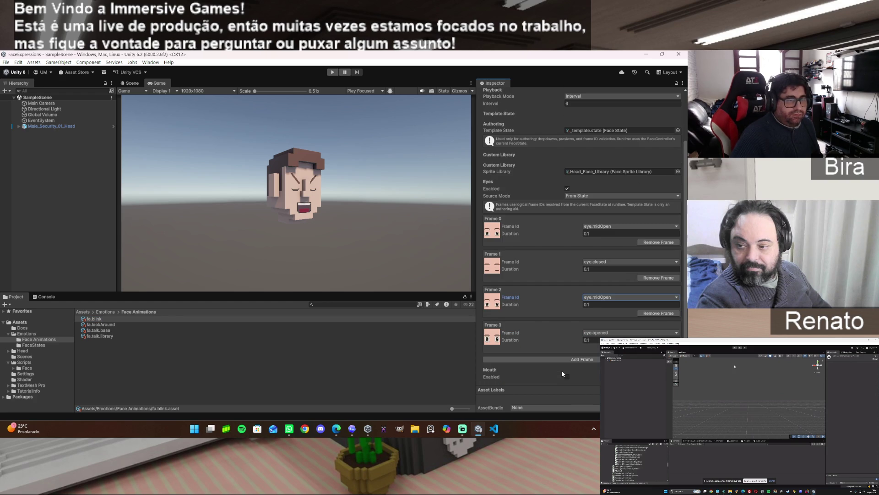
pyautogui.click(333, 72)
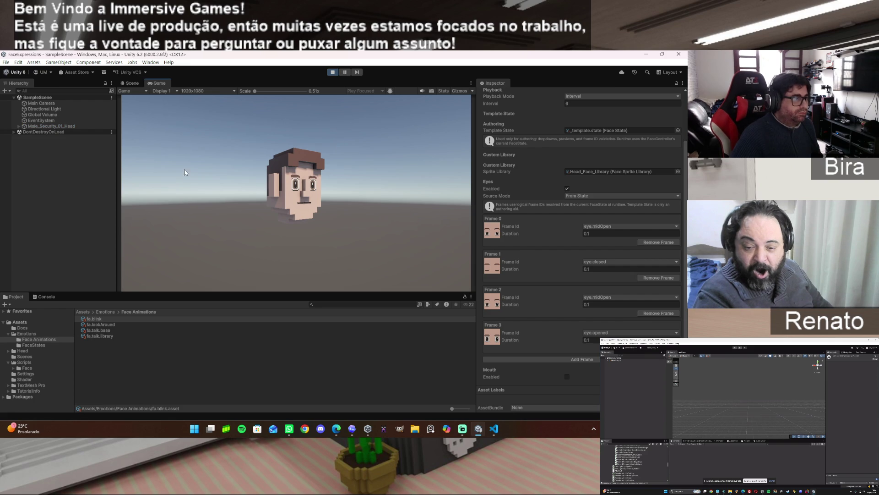
# Step: Play the four-frame fa.blink twice on Male_Security_01_Head, then stop play mode
pyautogui.click(66, 126)
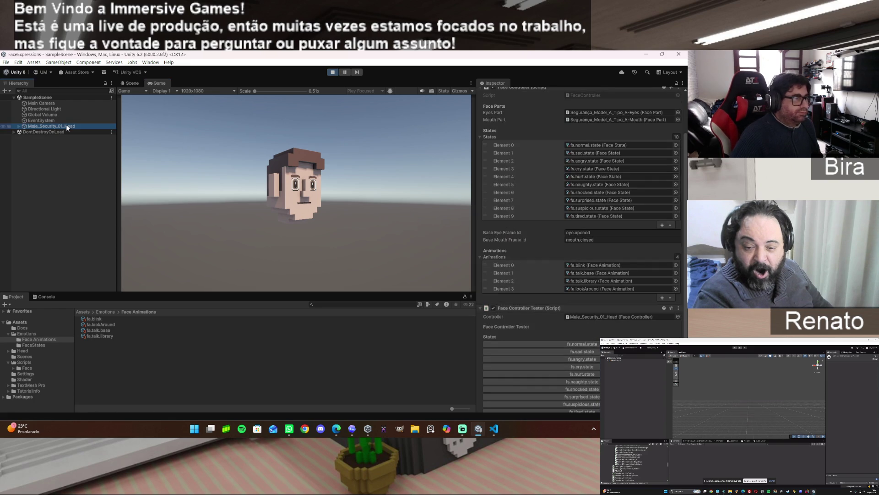
pyautogui.scroll(-4, 537, 322)
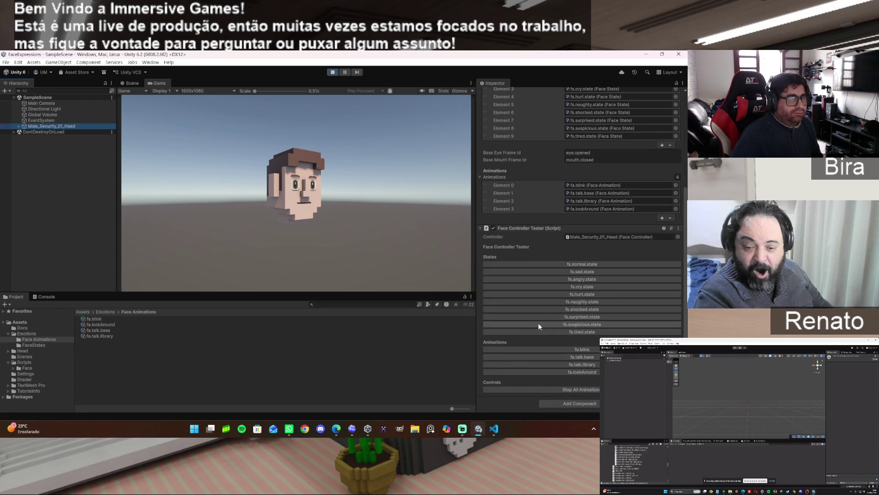
pyautogui.click(586, 347)
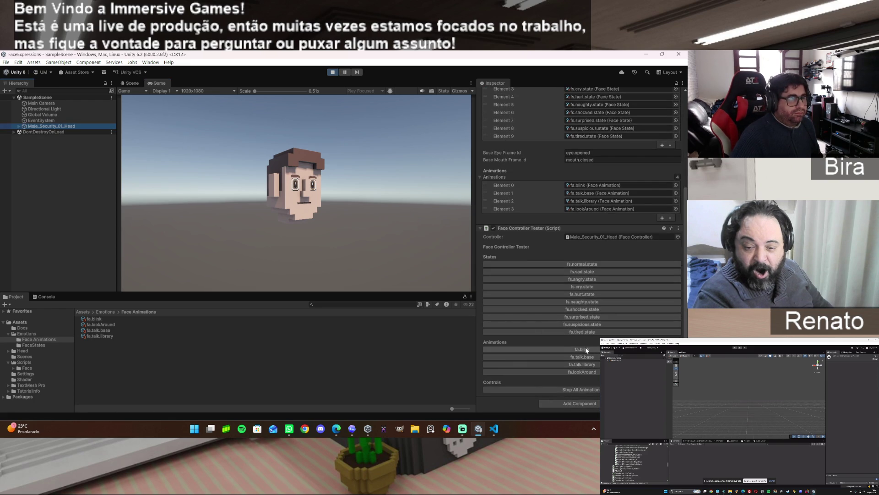
pyautogui.click(585, 347)
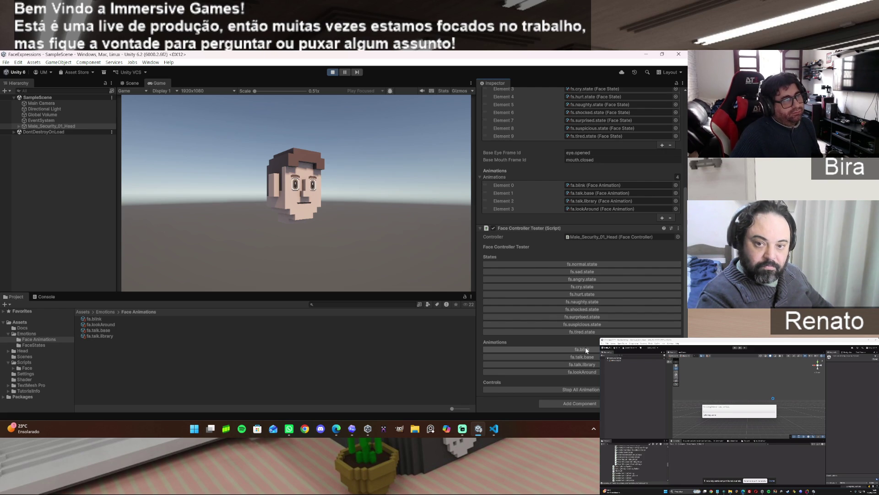
pyautogui.click(333, 74)
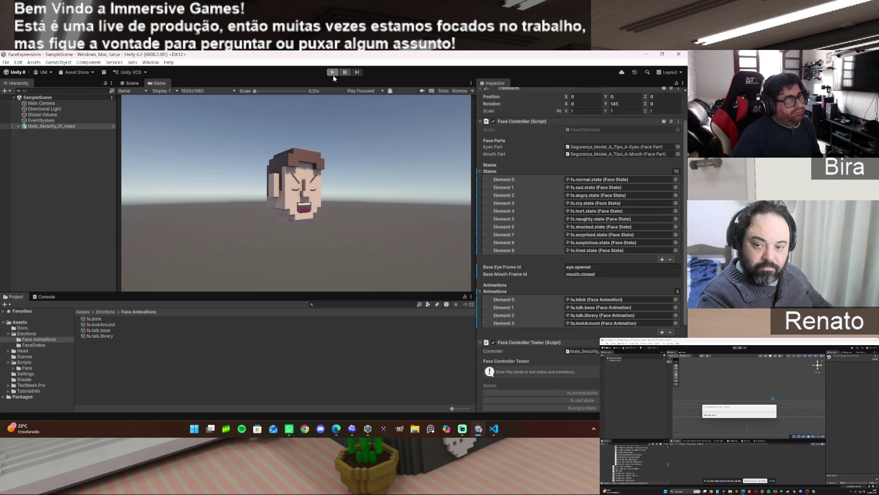
# Step: Select fa.blink and set the first and closed eye frame durations to 0.6
pyautogui.click(91, 319)
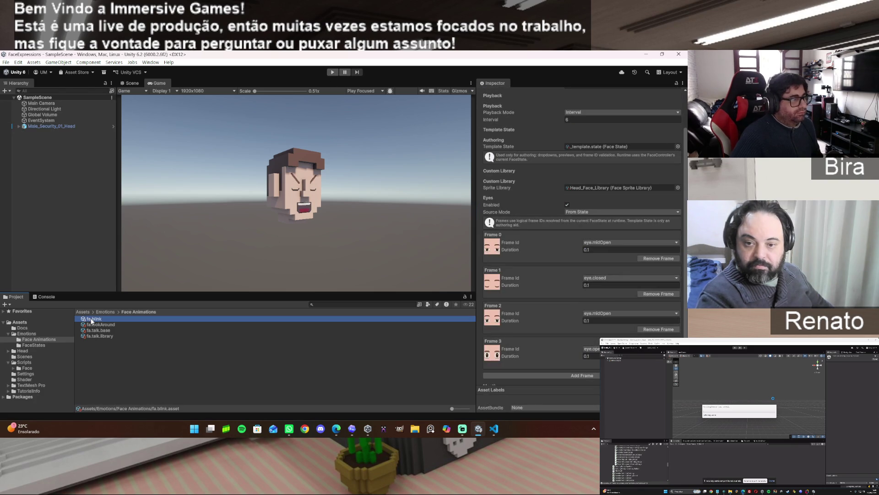
pyautogui.click(595, 250)
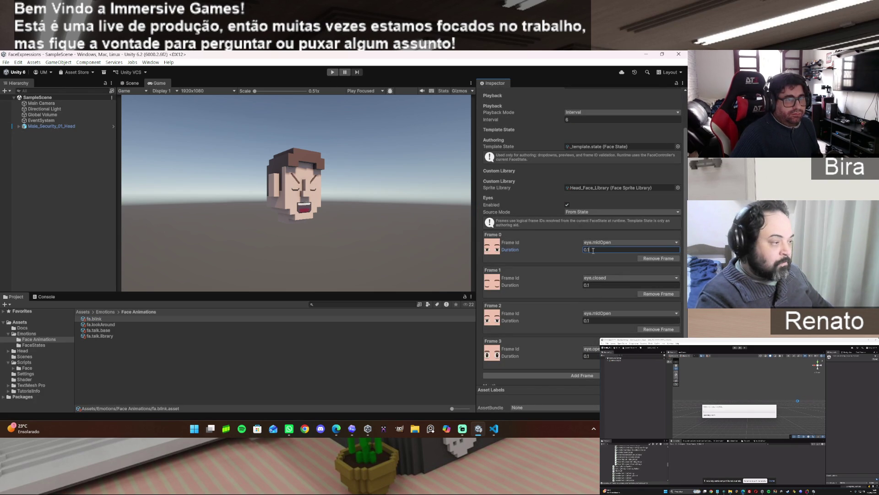
pyautogui.press('BackSpace')
pyautogui.press('BackSpace')
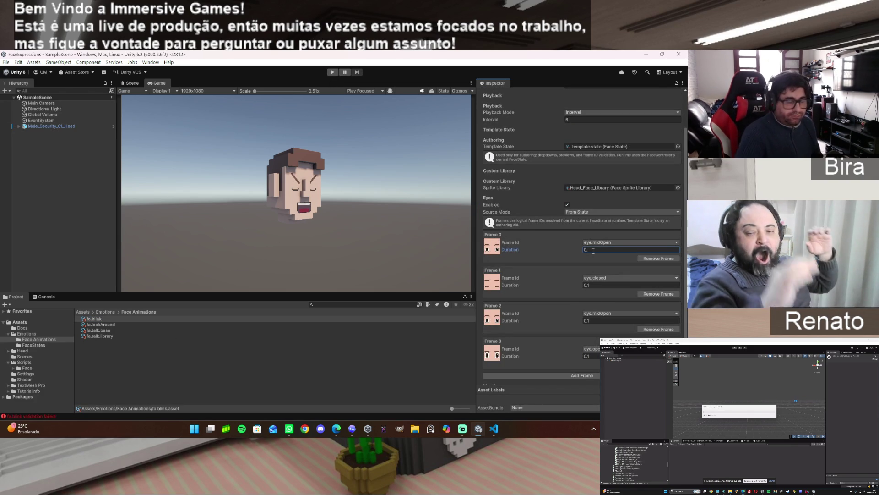
pyautogui.write('.6')
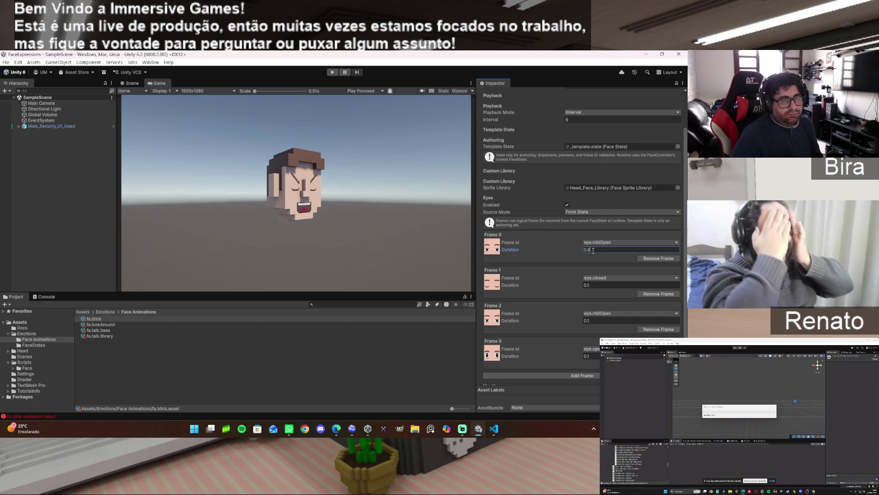
pyautogui.click(600, 285)
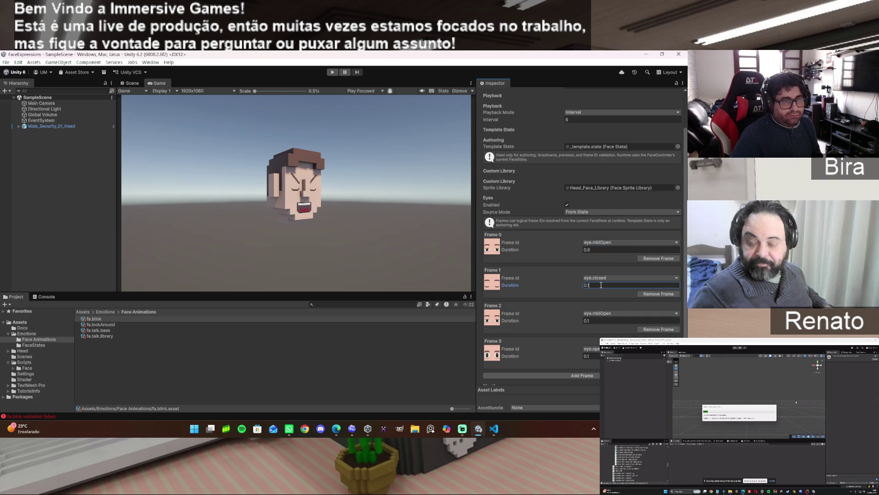
pyautogui.press('BackSpace')
pyautogui.write('6')
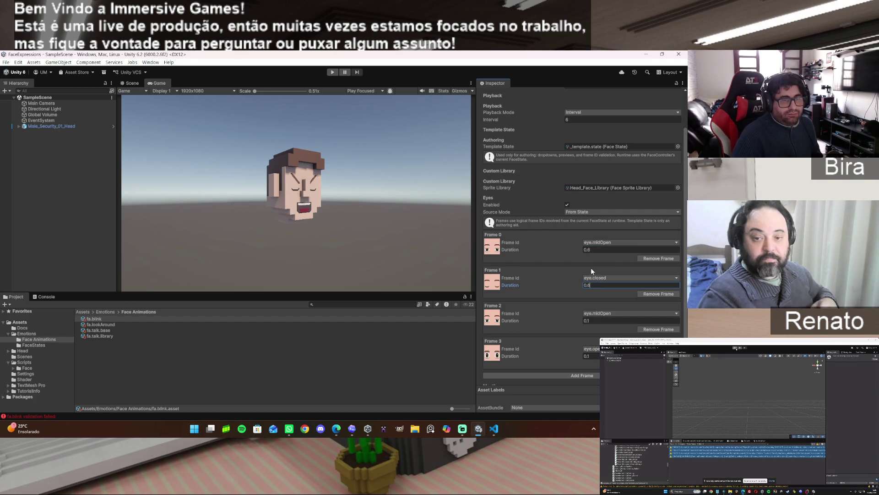
# Step: Change the first frame's duration to 0.07 and clear the closed frame's duration value
pyautogui.click(588, 250)
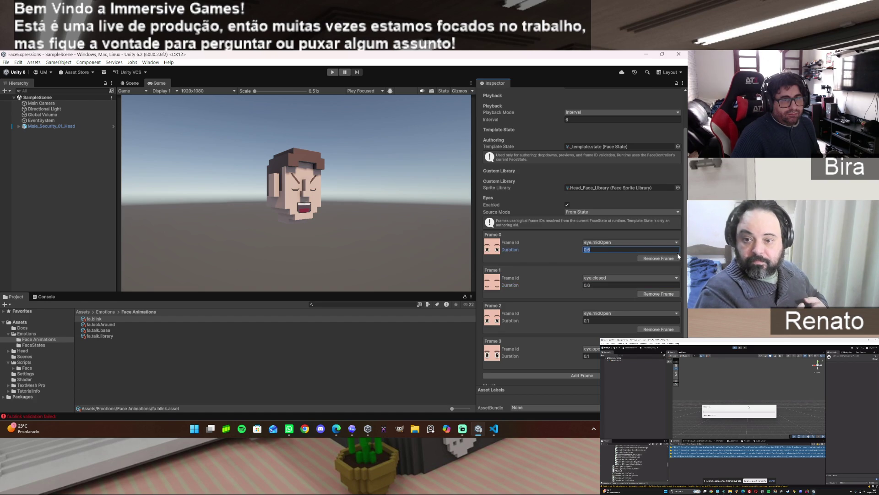
pyautogui.write('0.06')
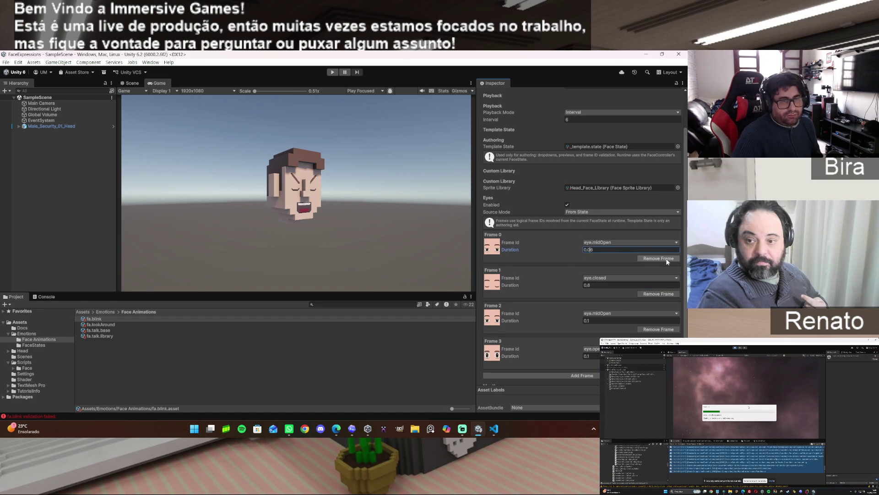
pyautogui.press('BackSpace')
pyautogui.write('7')
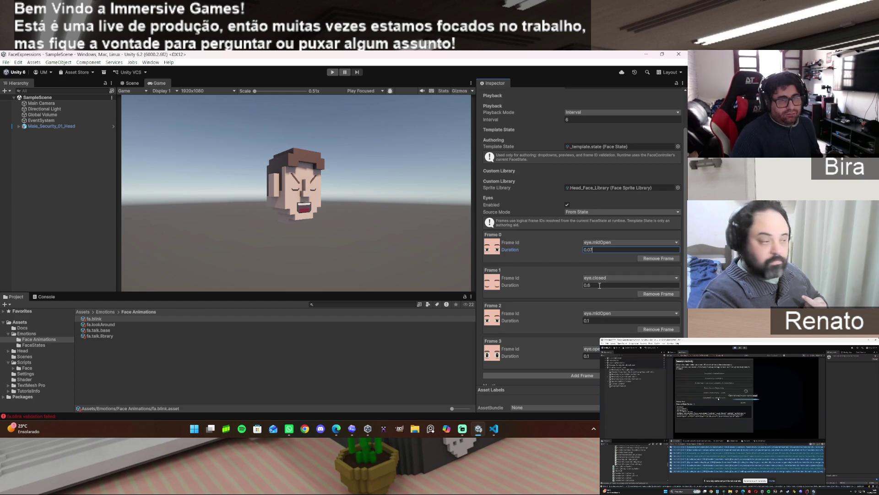
pyautogui.click(652, 284)
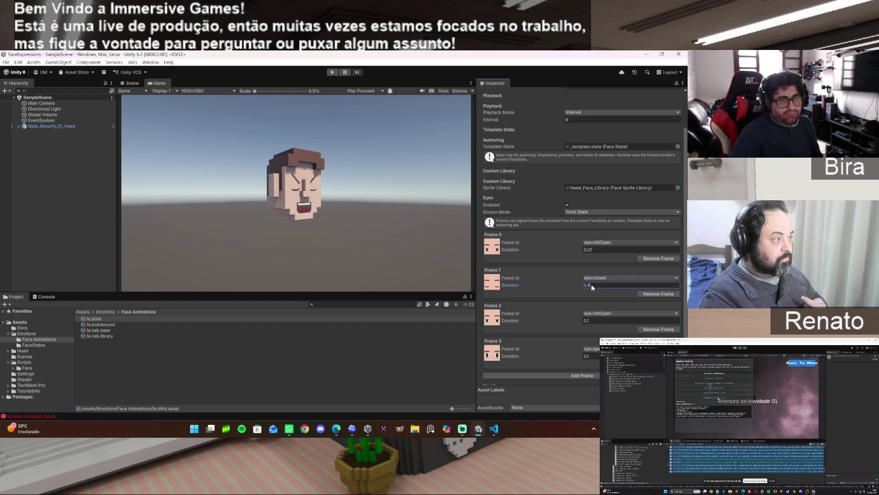
pyautogui.press('BackSpace')
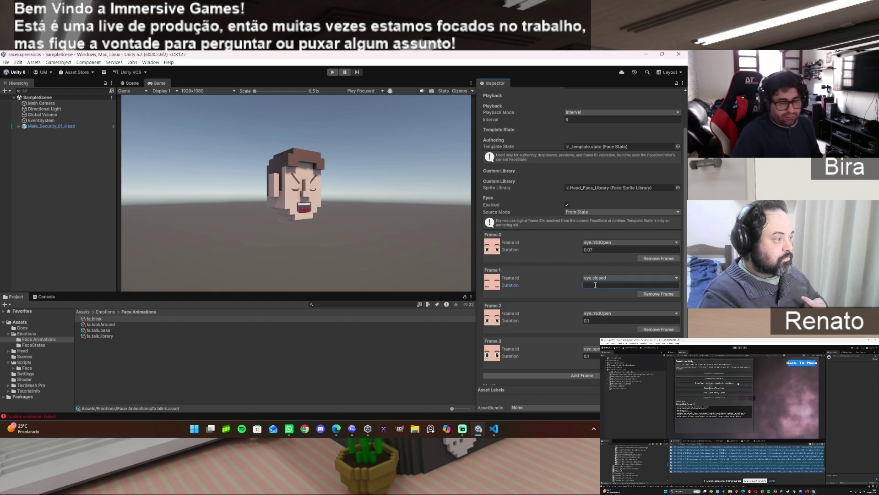